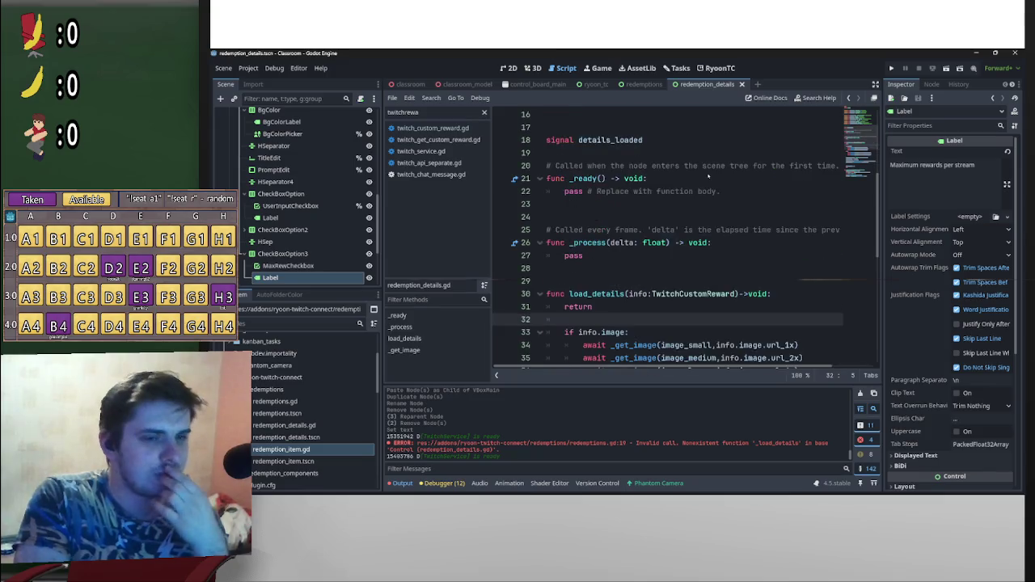
- Read through load_details in redemption_details.gd, then bring up the scene's 2D layout
scroll(742, 214, "up", 2)
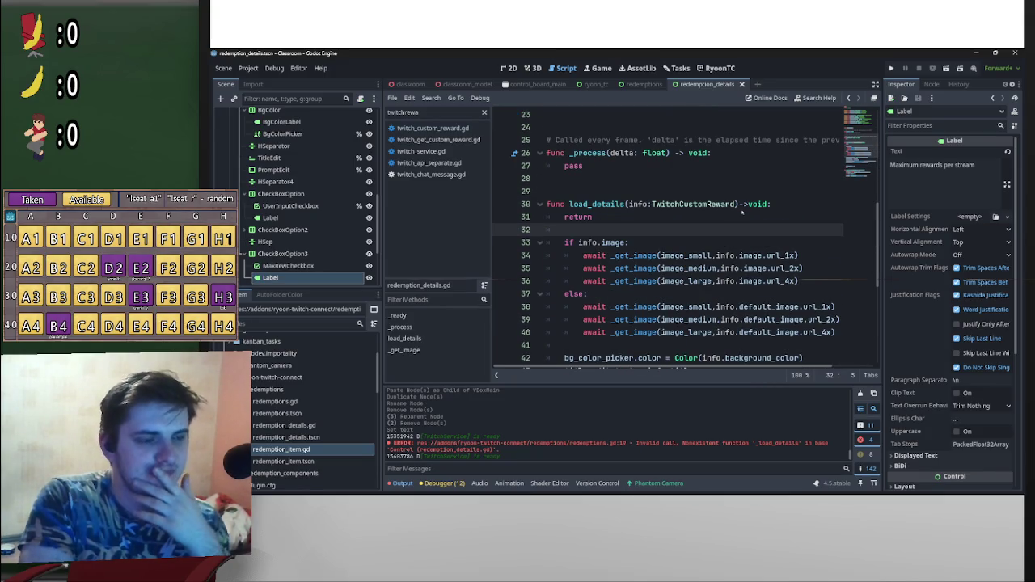
scroll(746, 215, "down", 2)
scroll(750, 216, "down", 2)
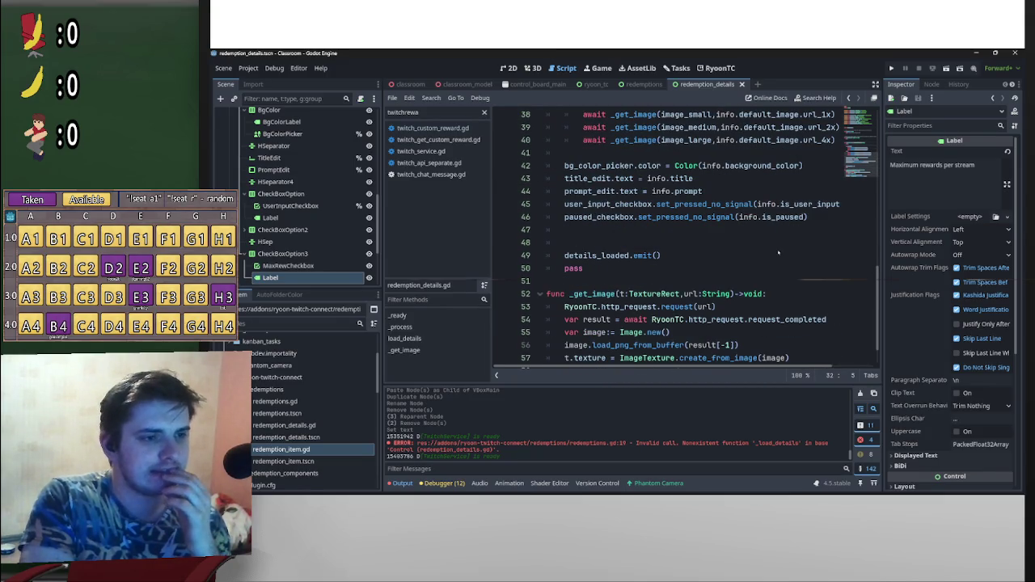
scroll(623, 270, "down", 1)
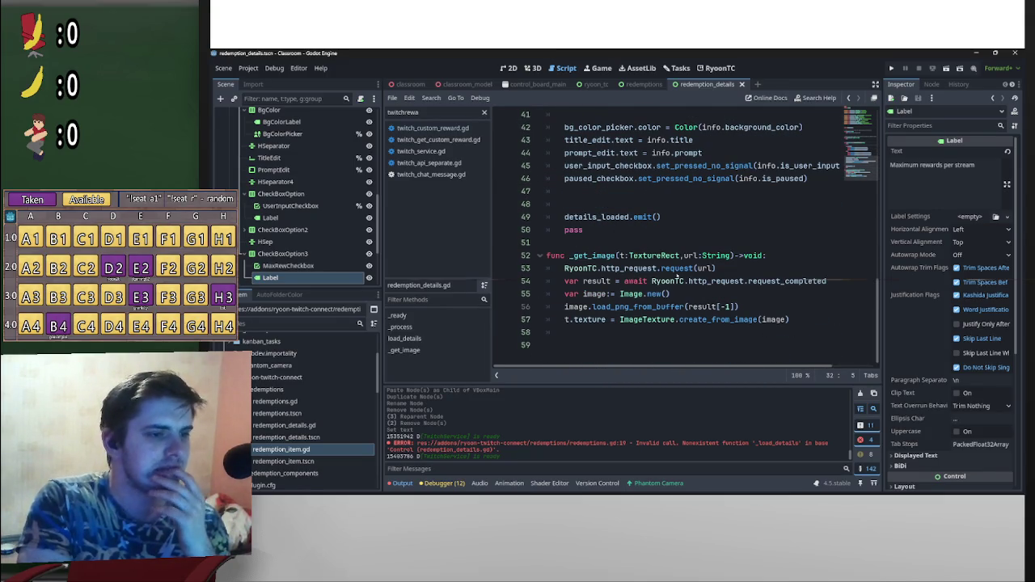
scroll(613, 275, "up", 4)
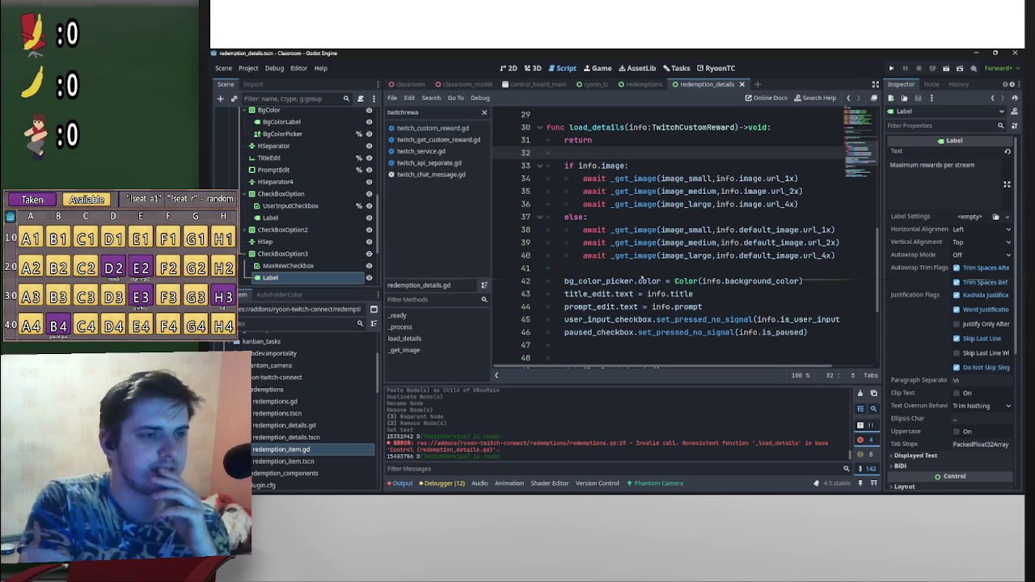
scroll(636, 280, "down", 1)
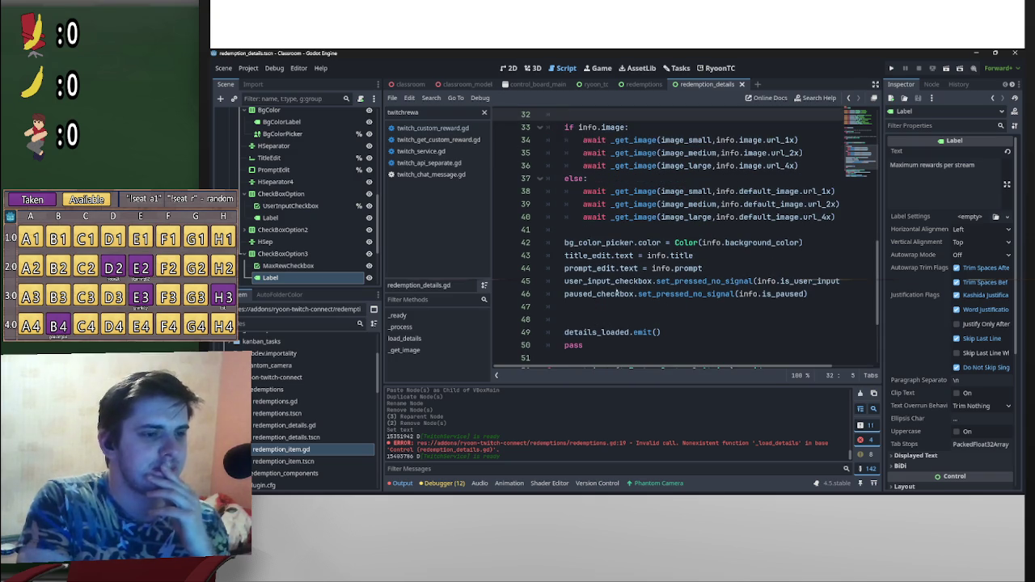
left_click(508, 68)
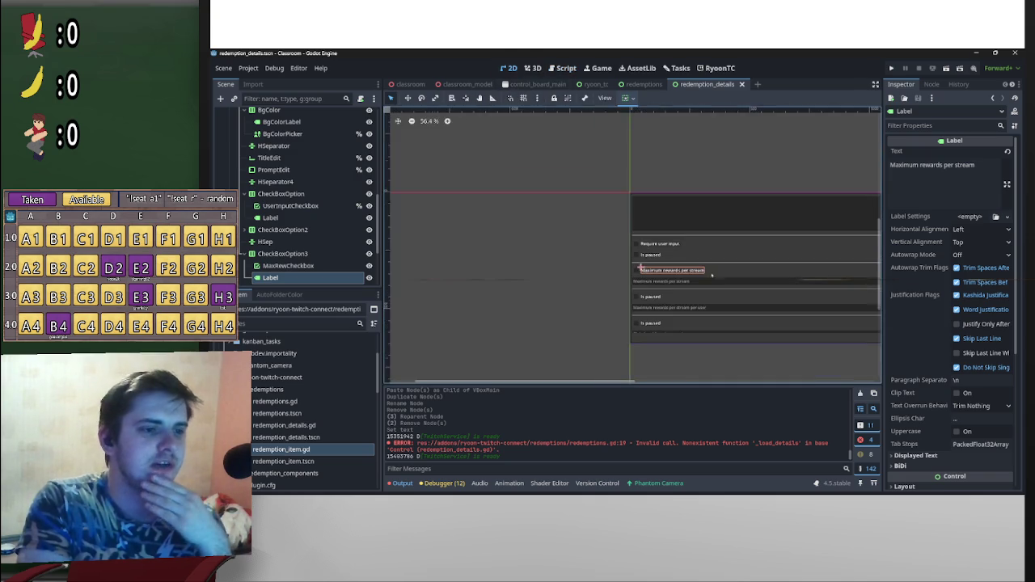
- Change the Is paused label's text to 'Maximum rewards per stream per user'
scroll(657, 255, "up", 4)
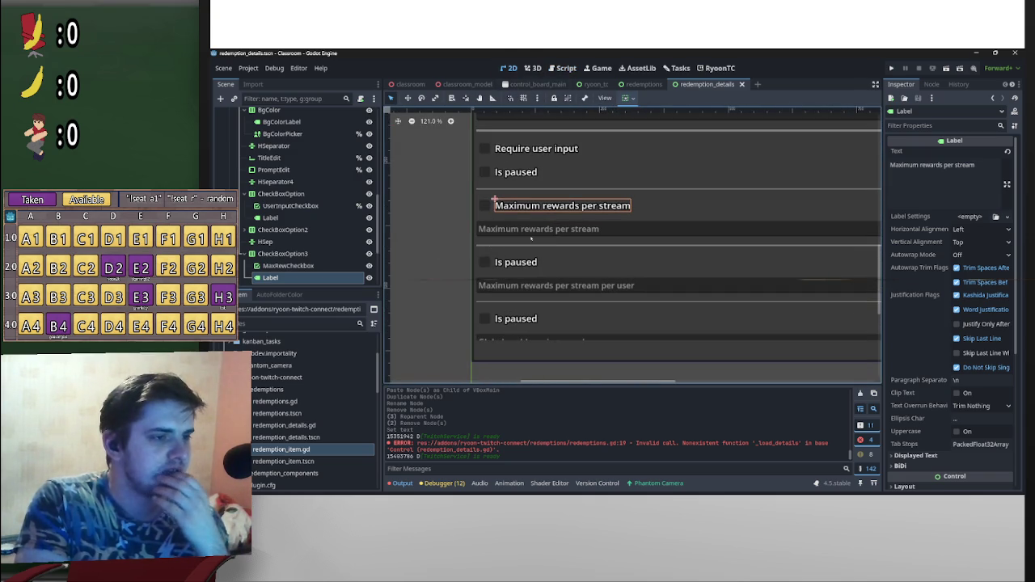
left_click_drag(543, 230, 599, 249)
scroll(287, 201, "down", 3)
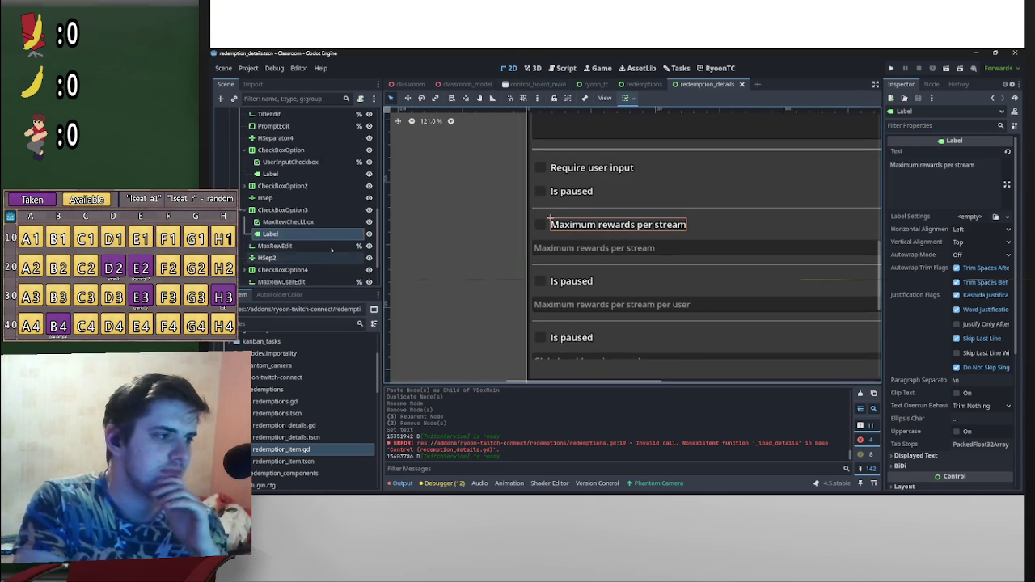
scroll(291, 207, "up", 5)
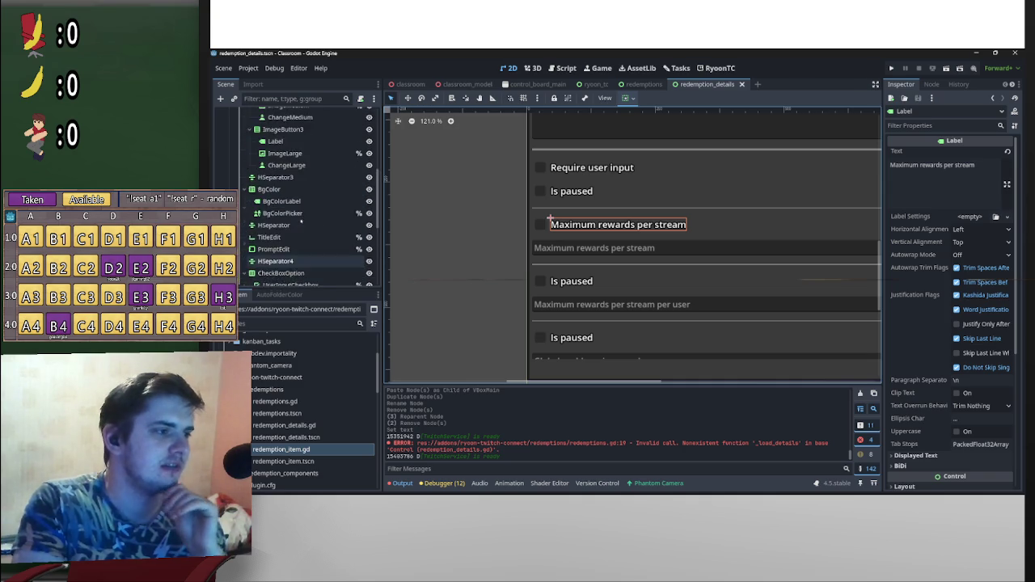
scroll(650, 242, "down", 3)
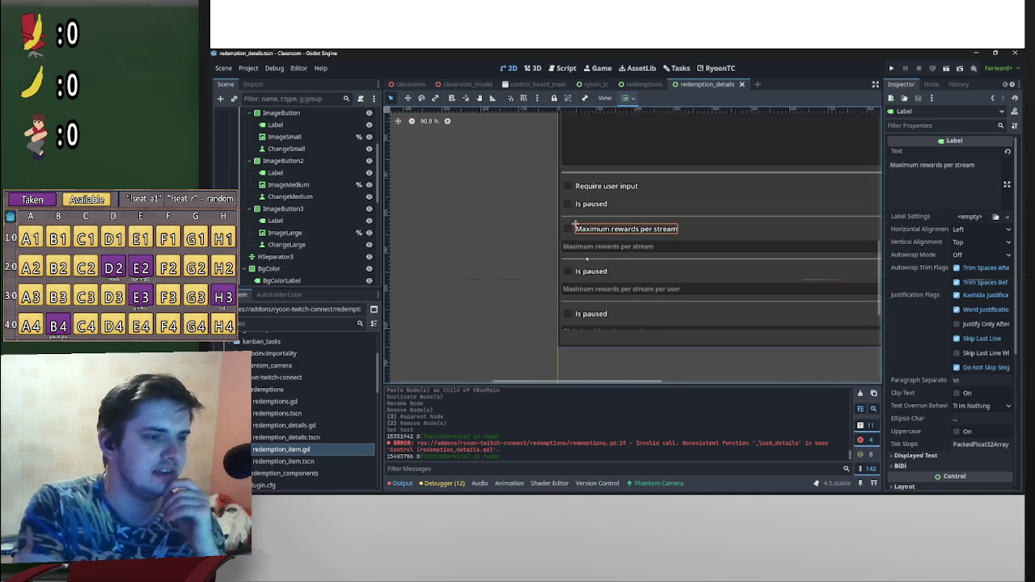
left_click(590, 271)
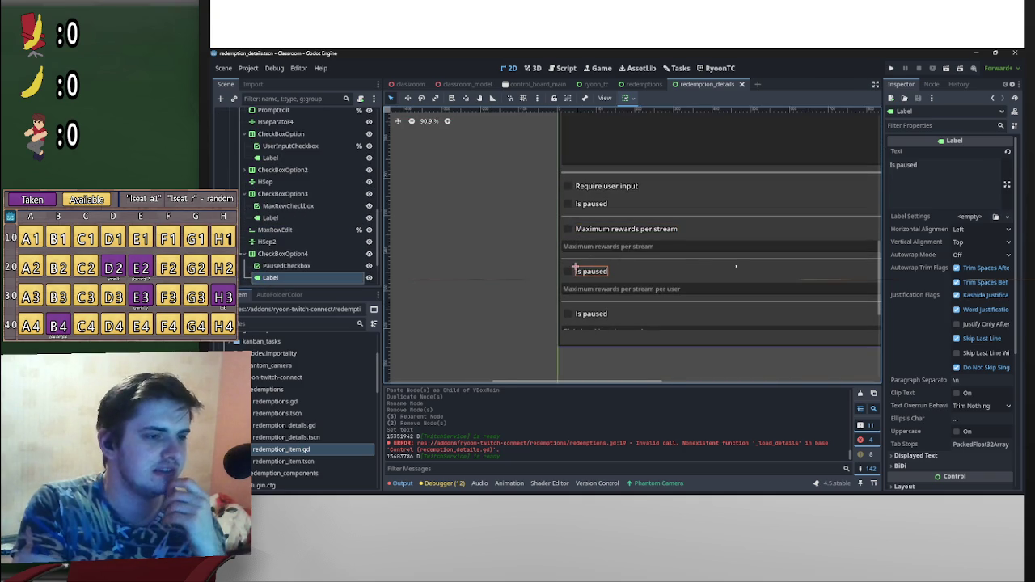
left_click(633, 287)
left_click(982, 165)
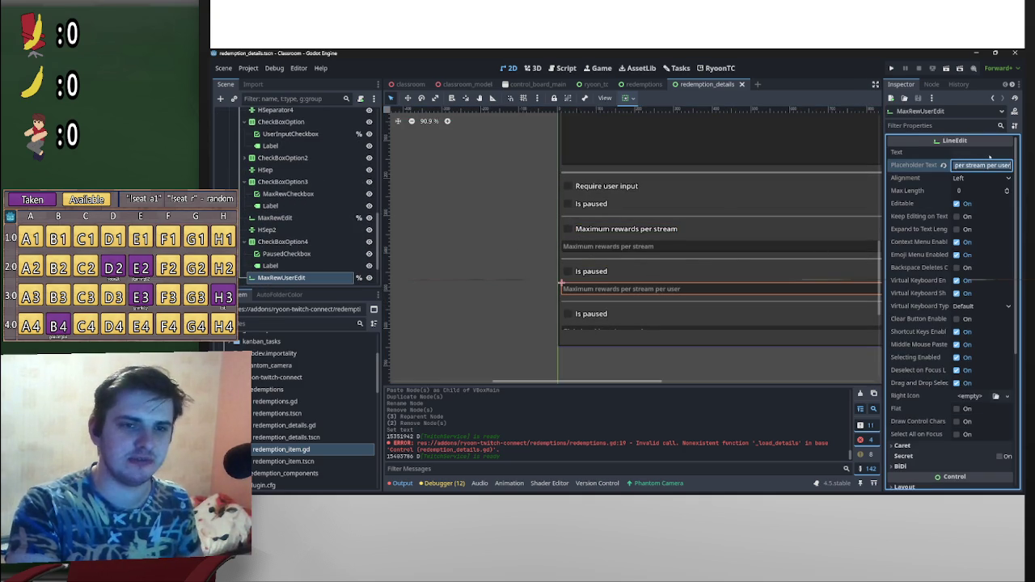
left_click(591, 270)
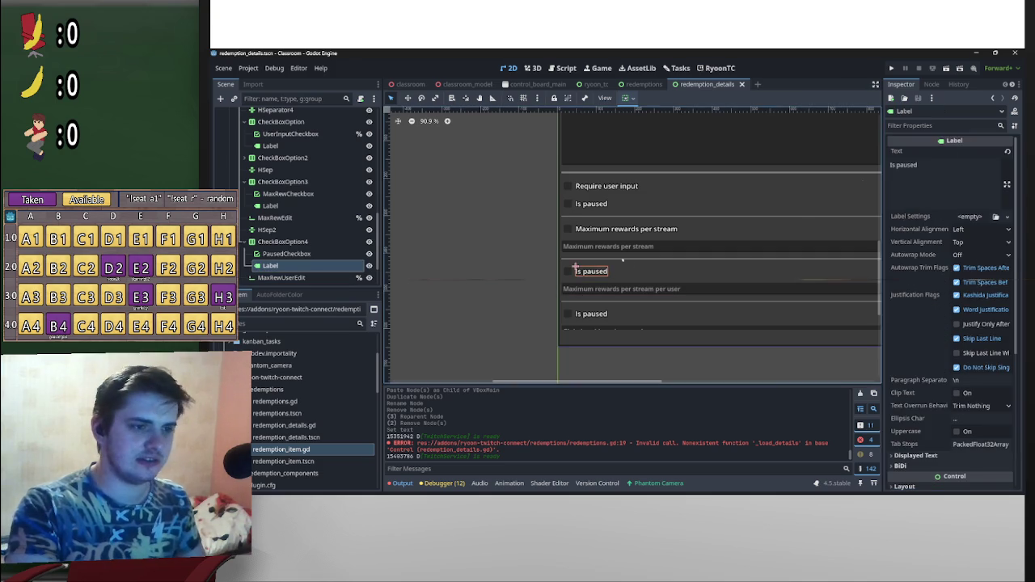
left_click(936, 160)
key("ctrl+a")
type("Maximum rewards per stream per user")
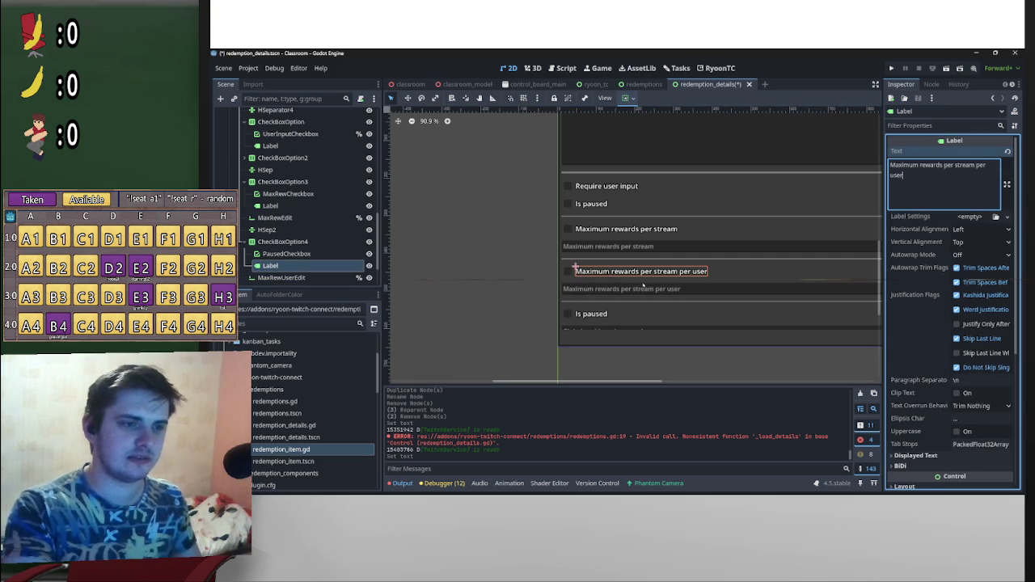
- Set the Text of MaxRewUserEdit and MaxRewEdit to 0
left_click(561, 285)
left_click(994, 151)
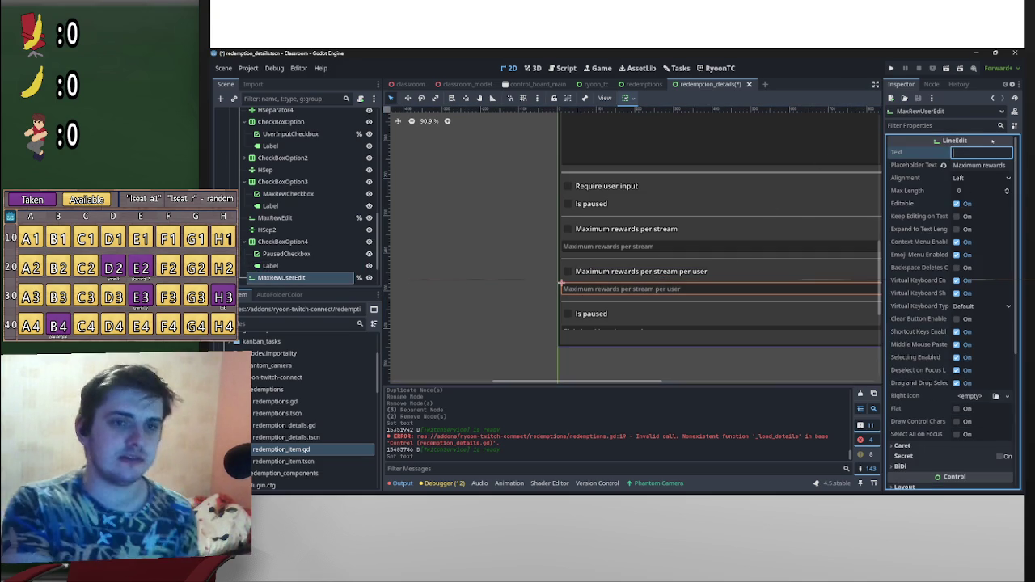
type("0")
left_click(652, 237)
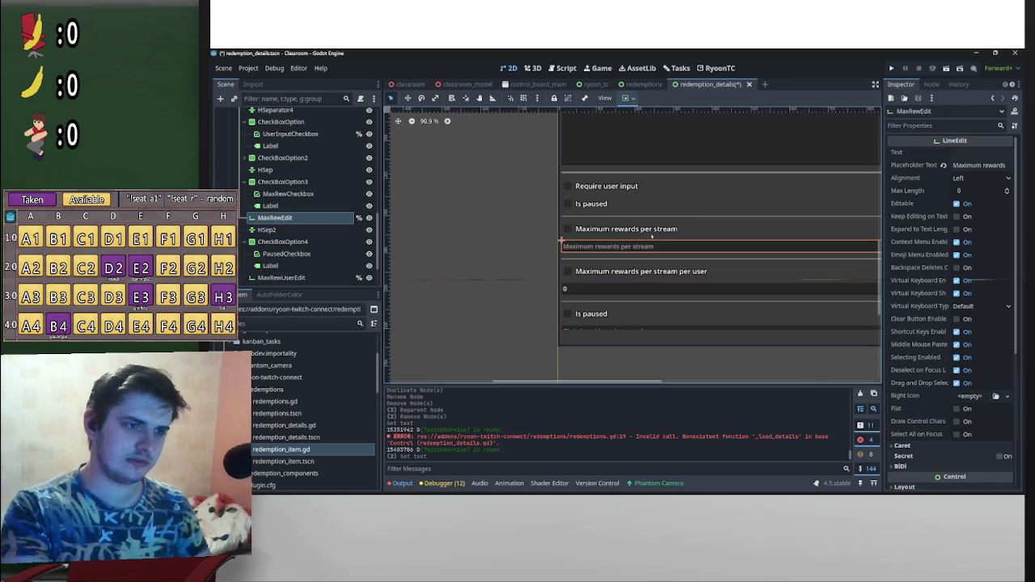
left_click(981, 153)
type("0")
scroll(589, 251, "down", 2)
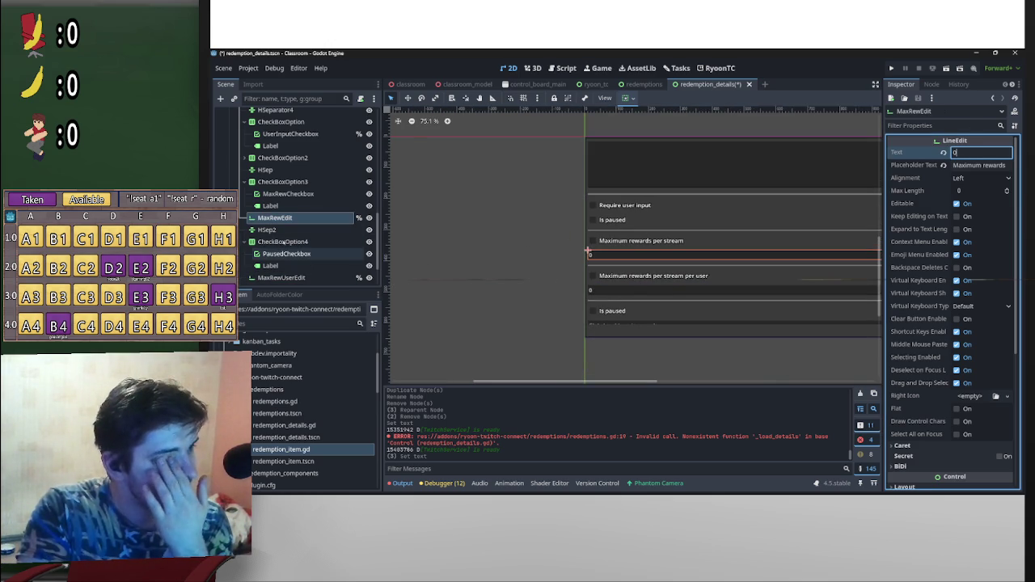
left_click(669, 325)
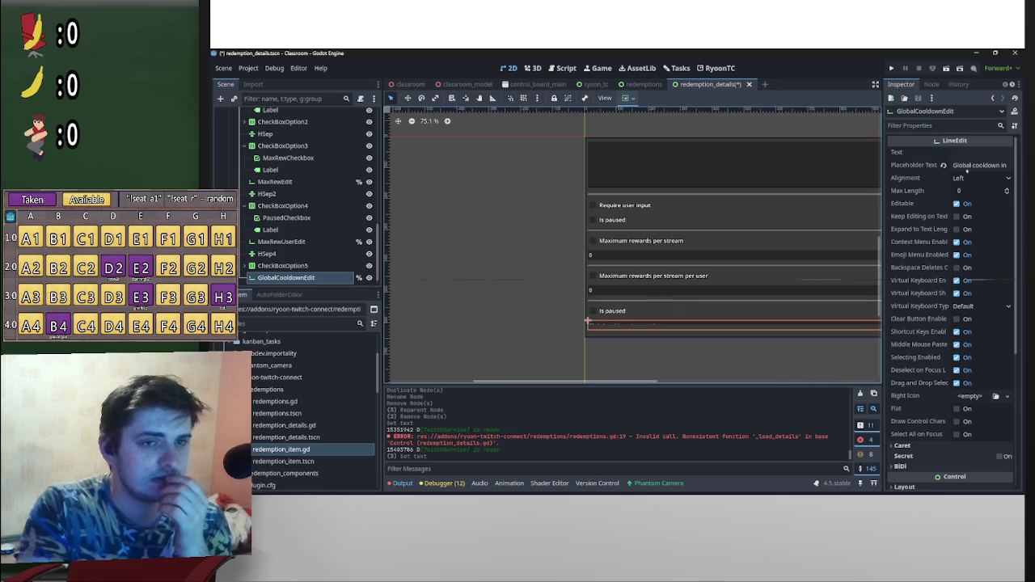
- Change the label above the cooldown field to 'Global cooldown in seconds'
left_click(979, 165)
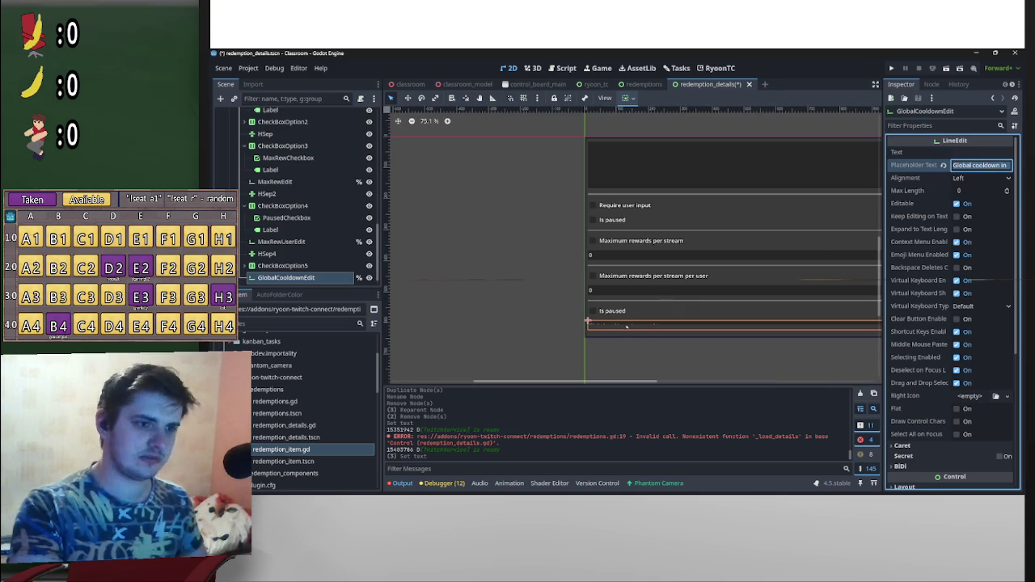
left_click(614, 311)
left_click(938, 170)
key("ctrl+a")
type("Global cooldown in seconds")
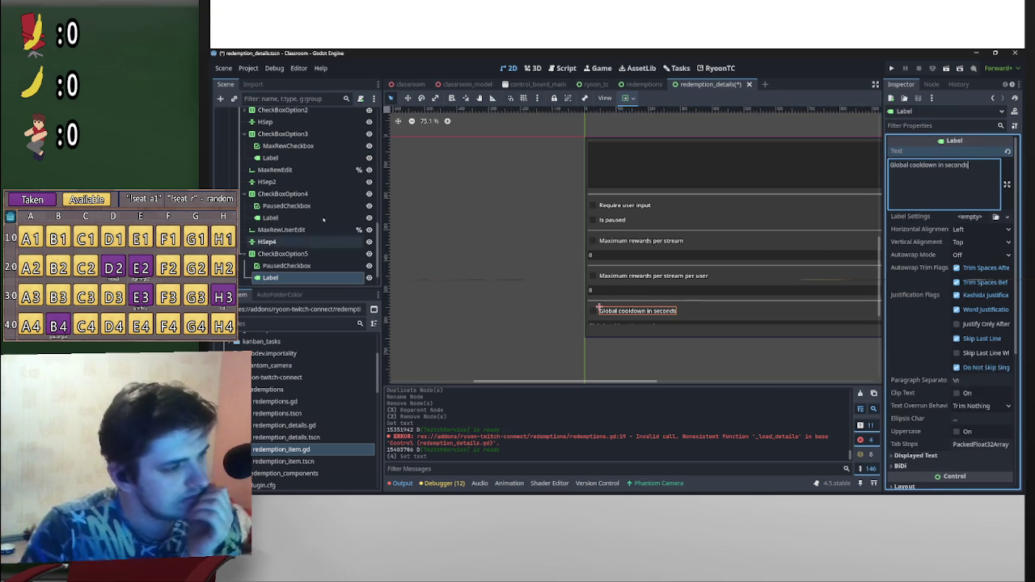
- Set GlobalCooldownEdit's Text to 0 and return to the redemption_details script
scroll(346, 212, "up", 5)
scroll(346, 212, "up", 5)
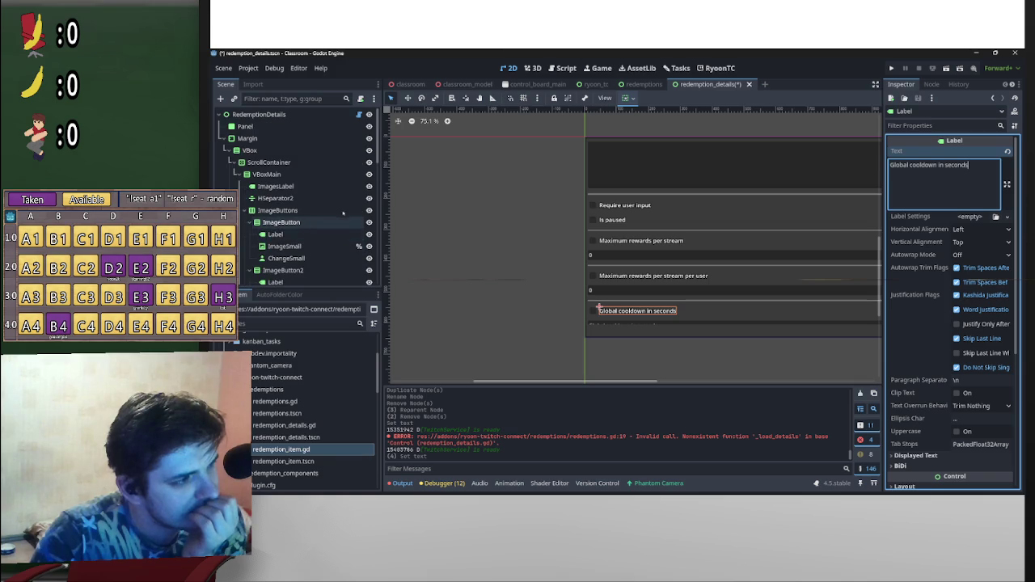
left_click(268, 162)
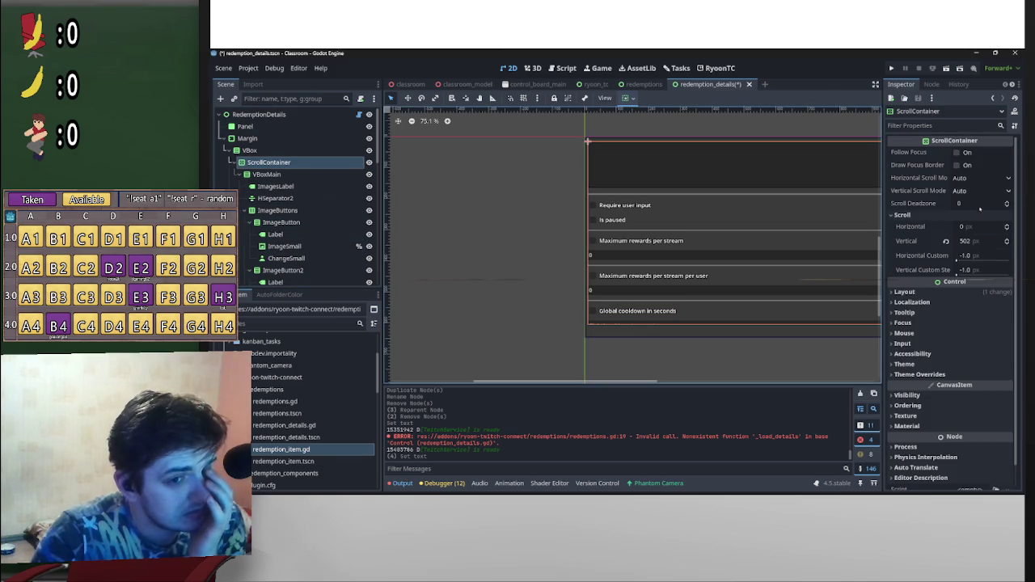
left_click_drag(970, 241, 981, 241)
left_click(650, 306)
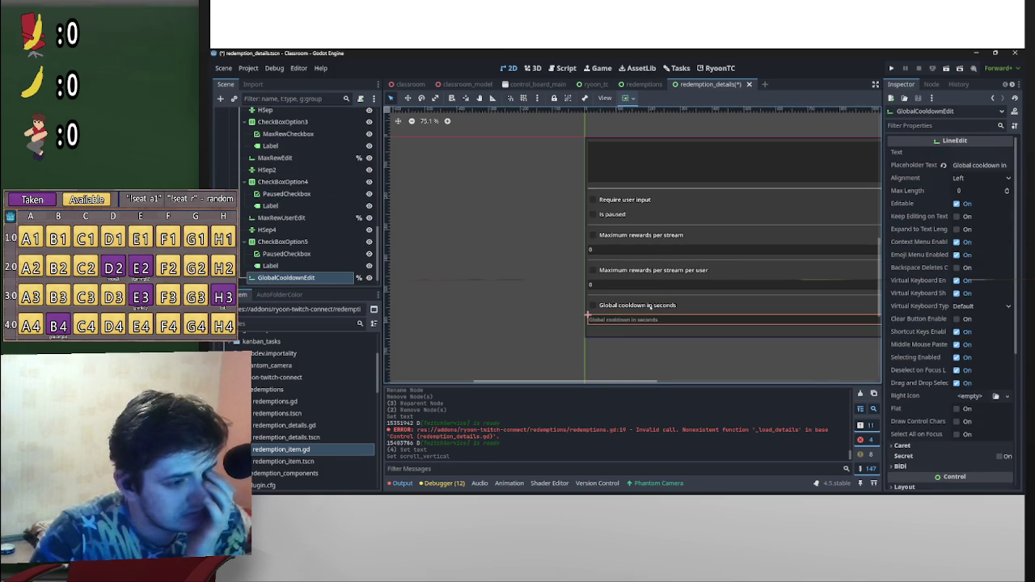
left_click(970, 152)
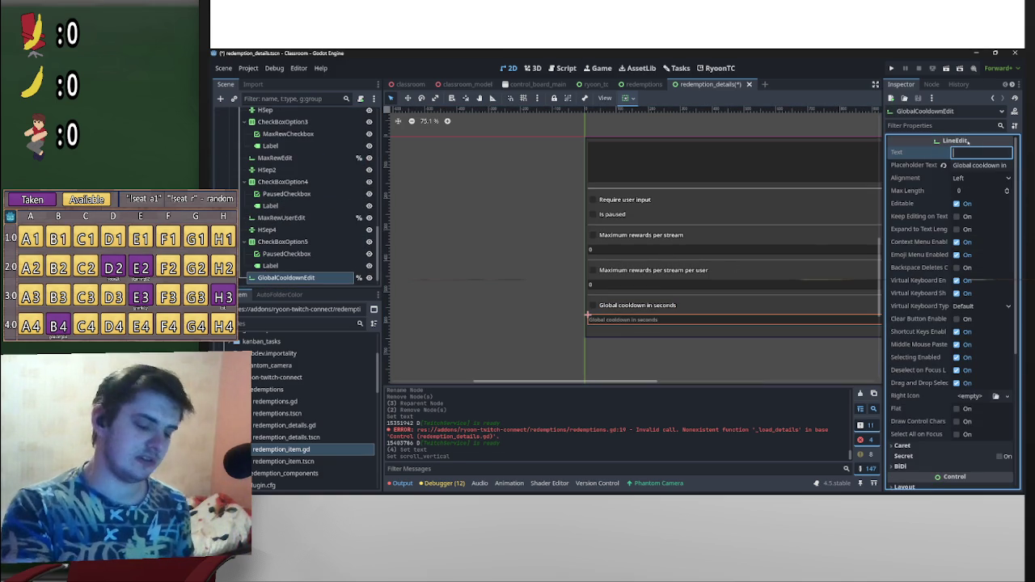
type("0")
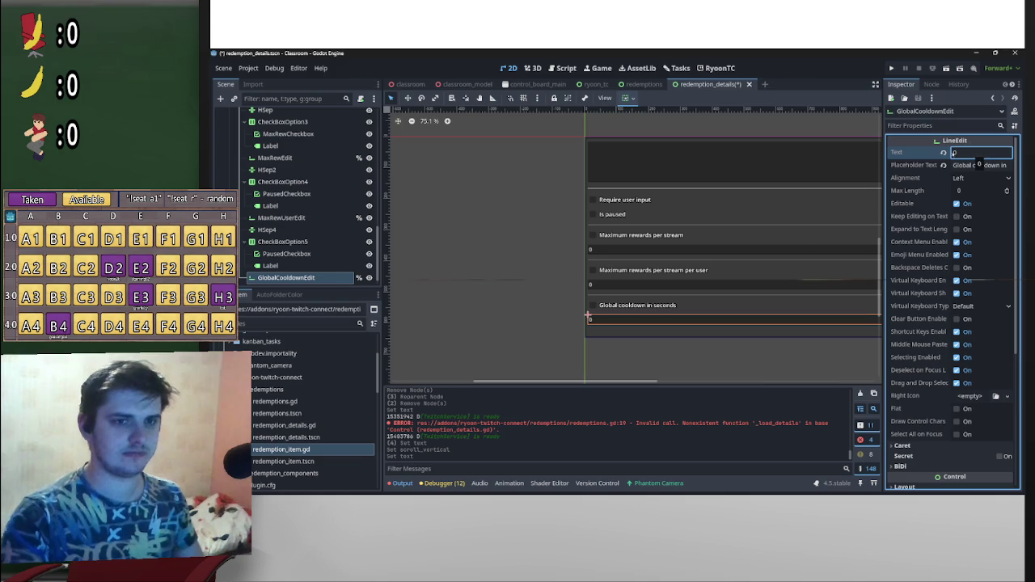
left_click(524, 292)
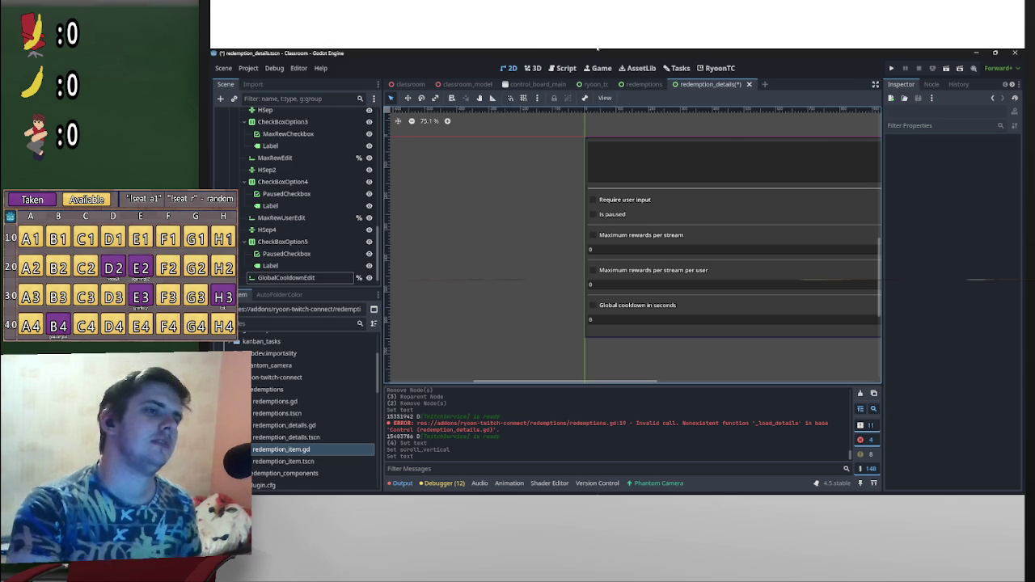
left_click(563, 68)
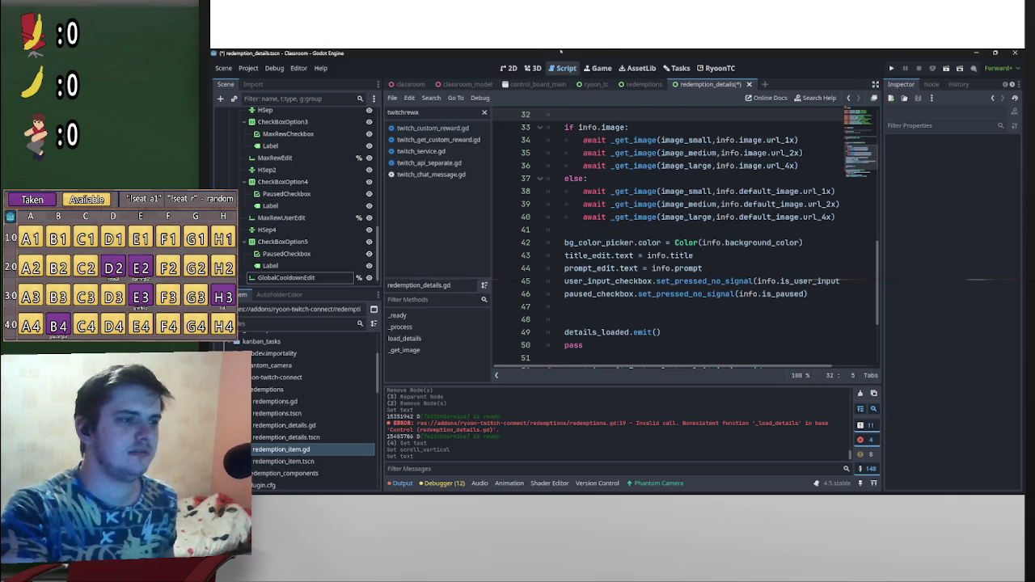
scroll(656, 263, "down", 3)
scroll(656, 263, "up", 4)
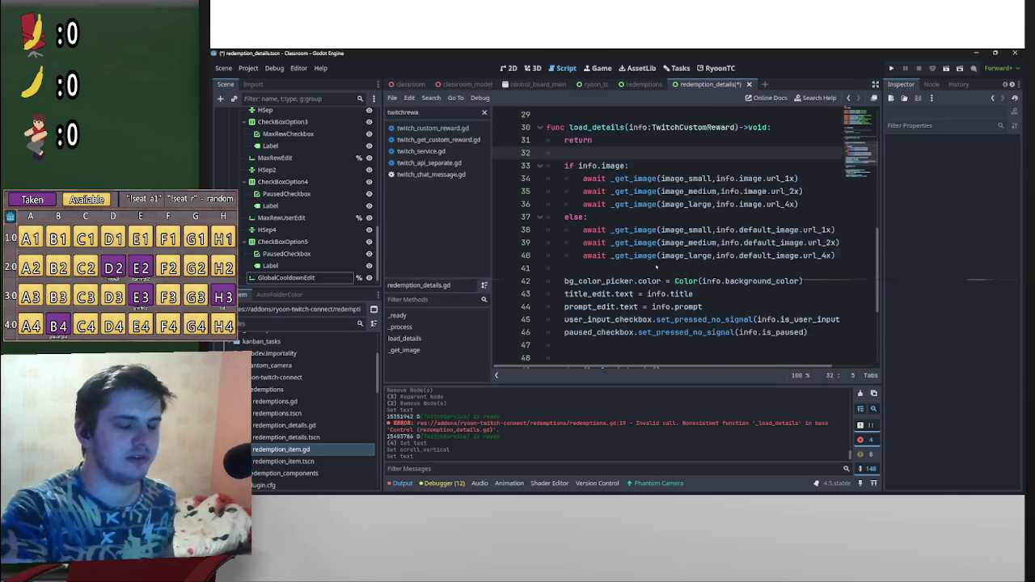
scroll(657, 263, "down", 3)
scroll(728, 255, "up", 3)
scroll(728, 256, "up", 2)
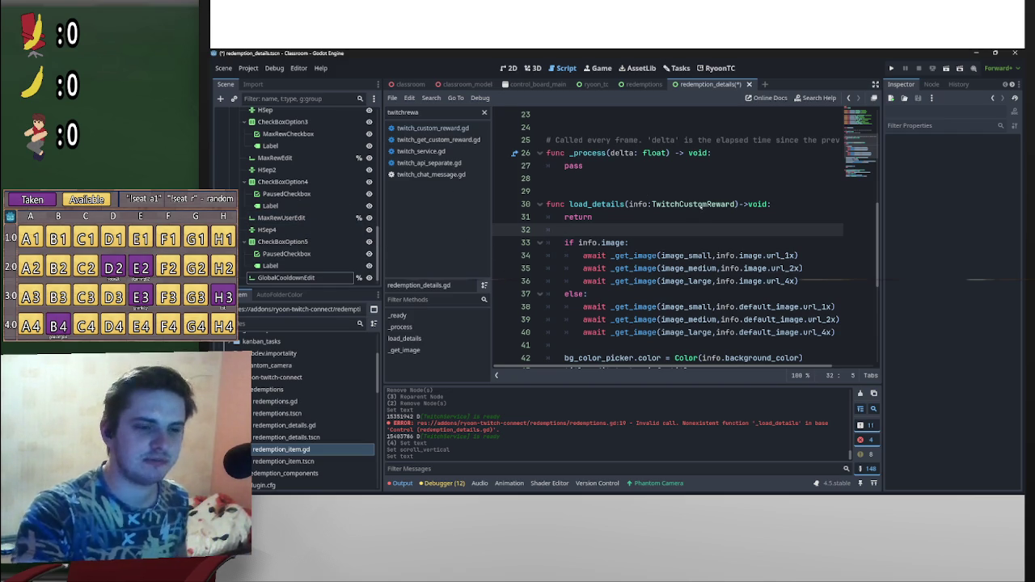
scroll(721, 173, "down", 4)
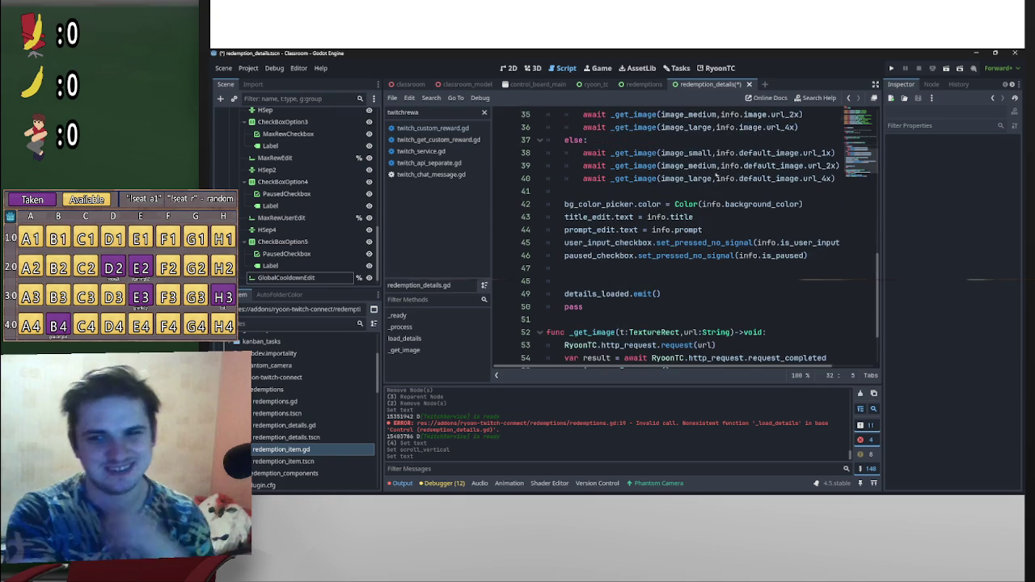
scroll(688, 218, "up", 11)
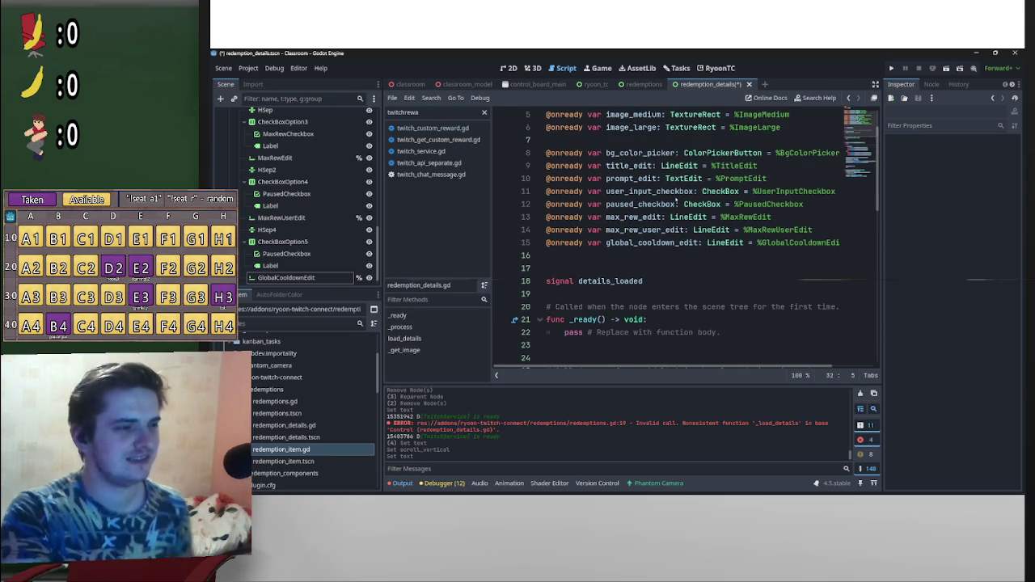
mouse_move(676, 203)
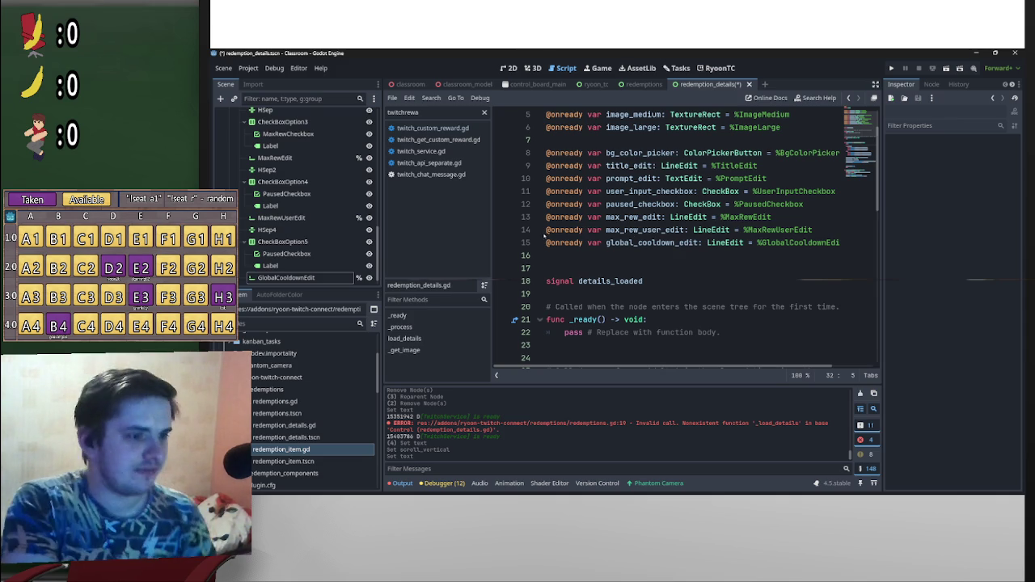
left_click(547, 243)
- Insert blank lines around the max_rew_edit, max_rew_user_edit and global_cooldown_edit declarations
key("Return")
left_click(548, 230)
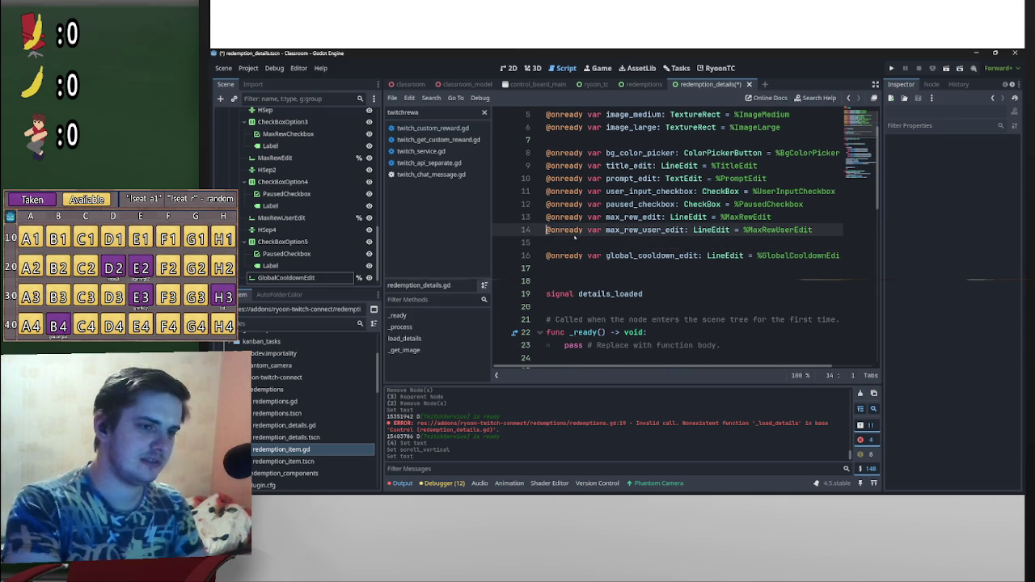
key("Return")
left_click(550, 217)
key("Return")
left_click(550, 294)
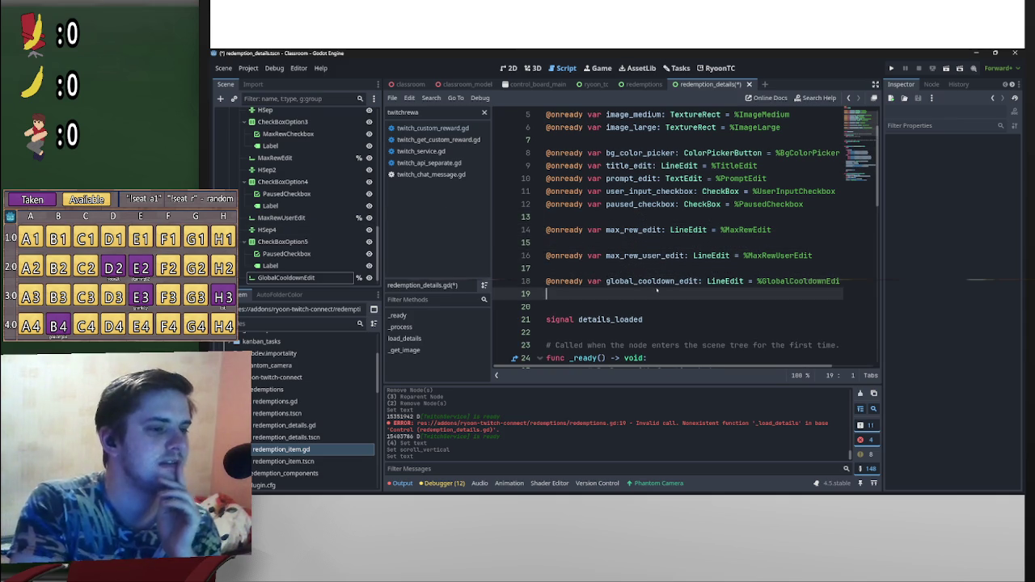
key("Return")
left_click(550, 217)
key("Return")
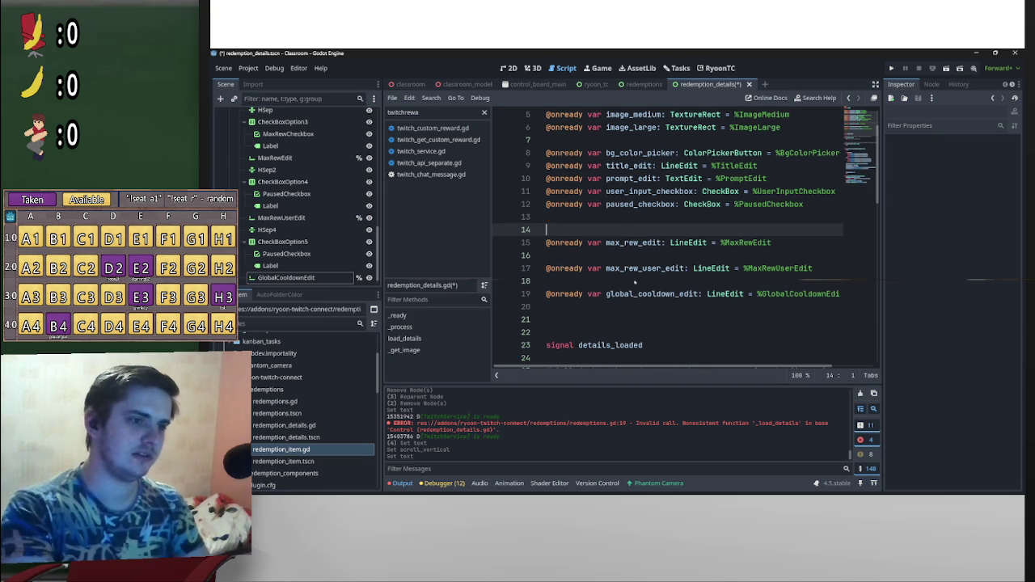
left_click(547, 263)
key("Return")
left_click(550, 306)
key("Return")
- Select the PausedCheckbox node under CheckBoxOption5 in the Scene dock
scroll(588, 232, "down", 2)
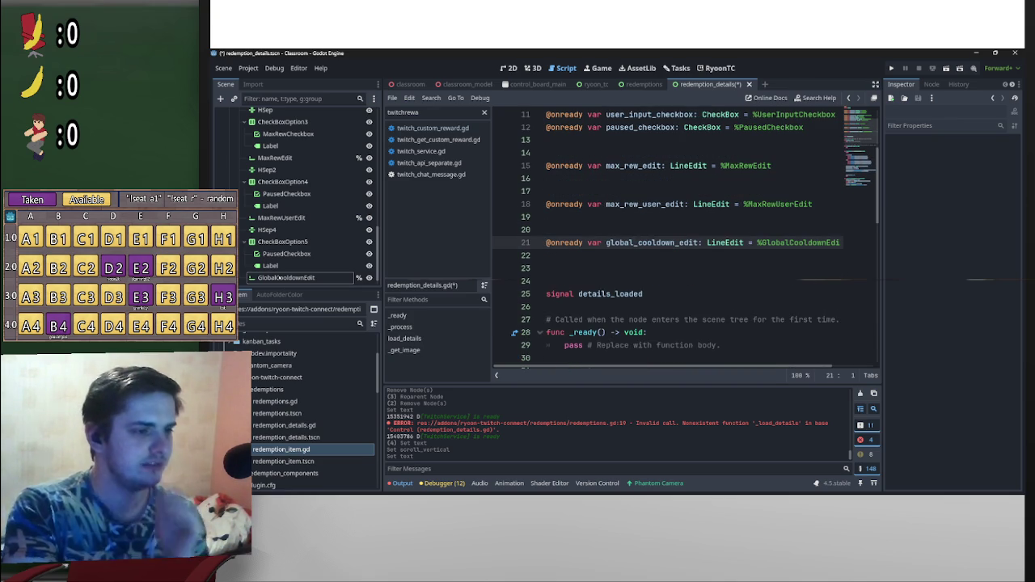
scroll(340, 253, "down", 1)
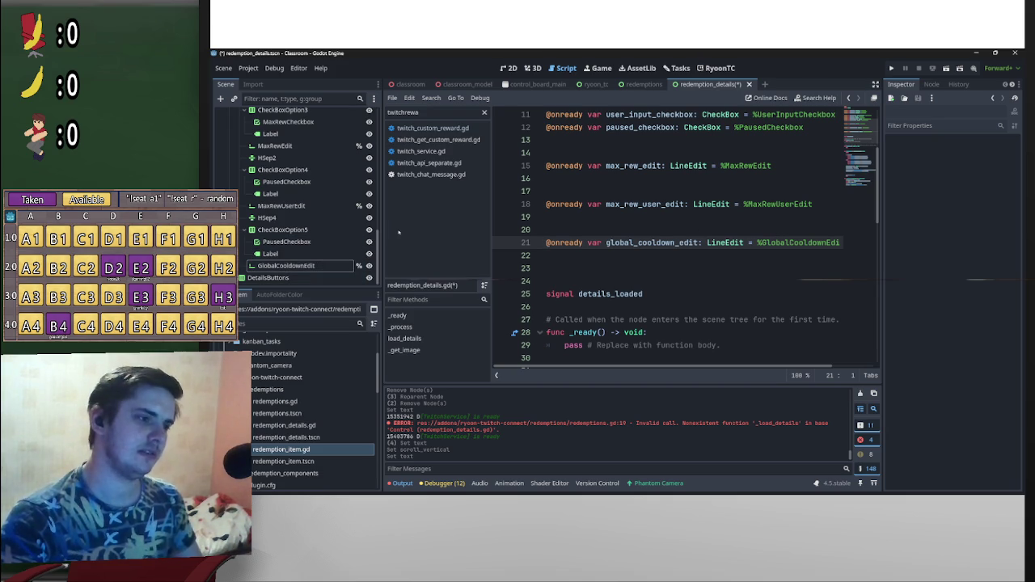
mouse_move(286, 241)
left_mouse_down()
mouse_move(623, 251)
mouse_move(331, 233)
mouse_move(287, 241)
left_mouse_up()
- Rename the PausedCheckbox under CheckBoxOption5 to GlobalCooldownCheckbox
left_click(287, 241)
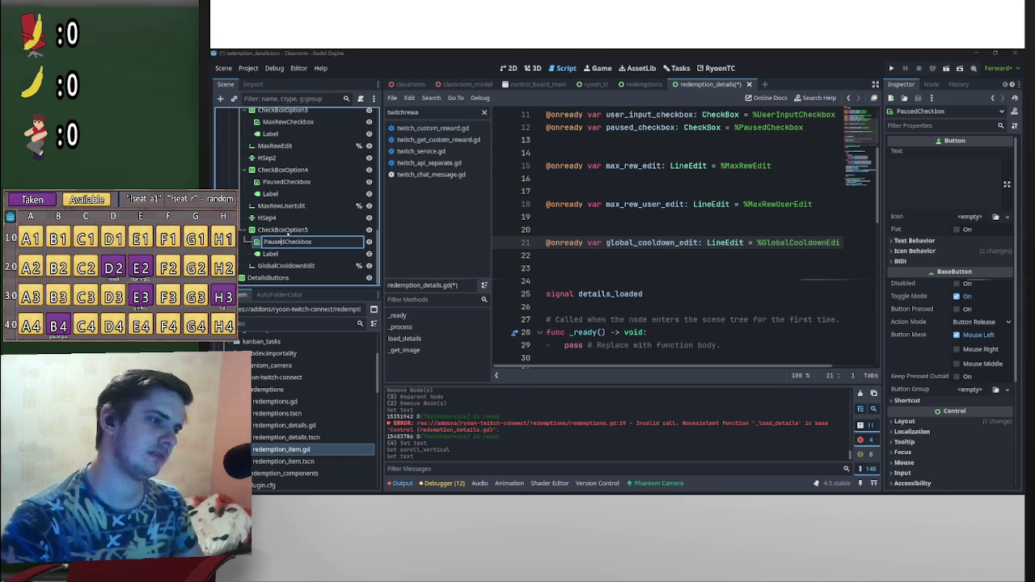
left_click_drag(284, 230, 261, 229)
type("Global")
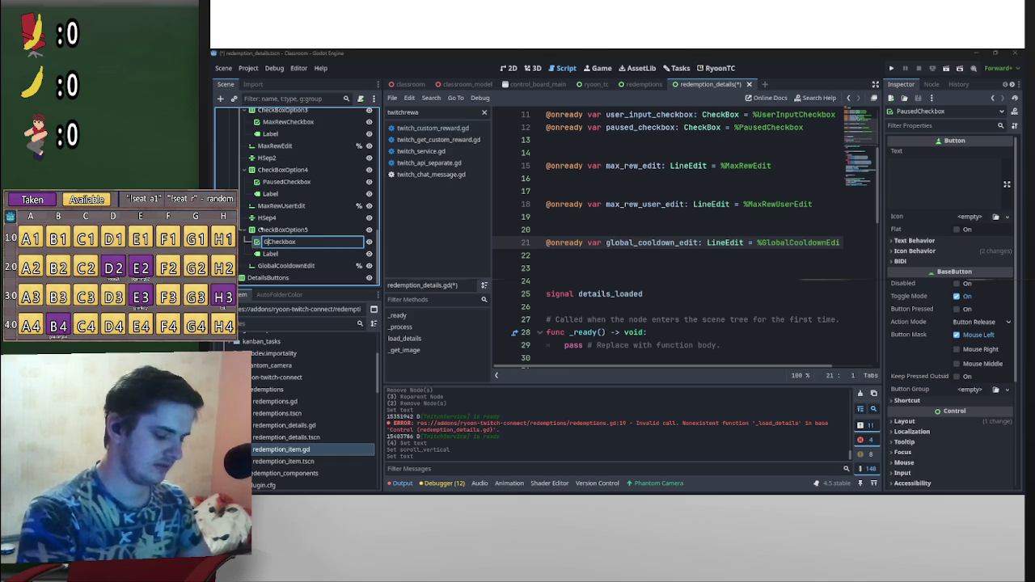
type("Cooldown")
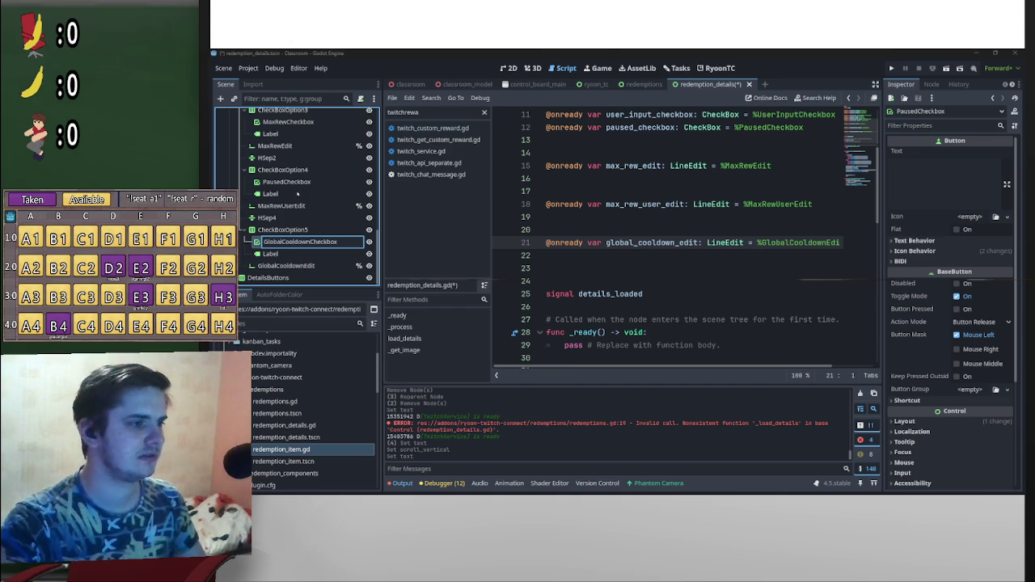
key("Return")
- Rename the other PausedCheckbox to MaxRewUserCheckbox, reusing the MaxRewUser name part
key("Up")
key("Up")
key("Up")
key("F2")
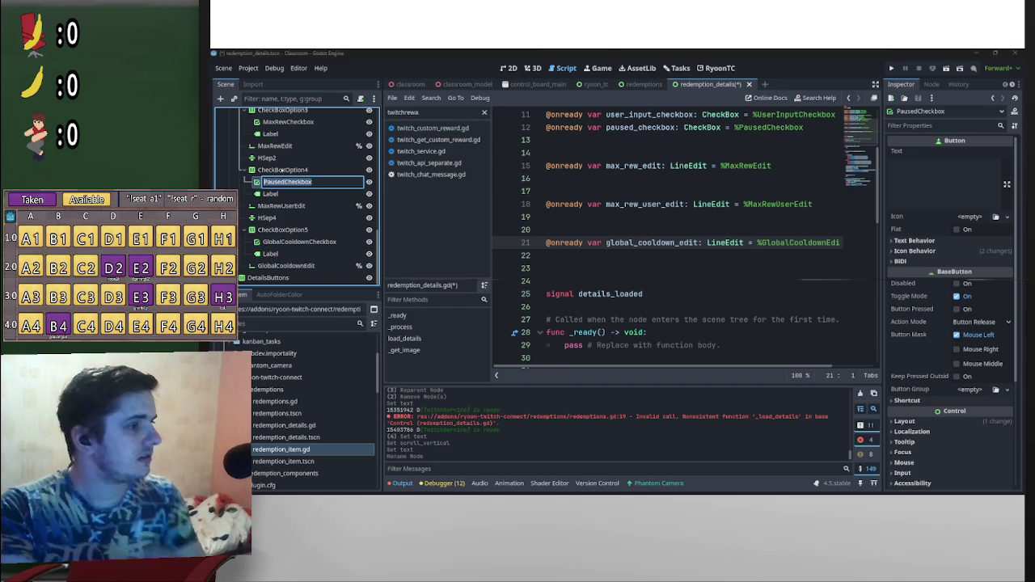
key("Escape")
key("Down")
key("Down")
key("F2")
left_click(296, 205)
key("shift+Home")
key("ctrl+c")
key("Escape")
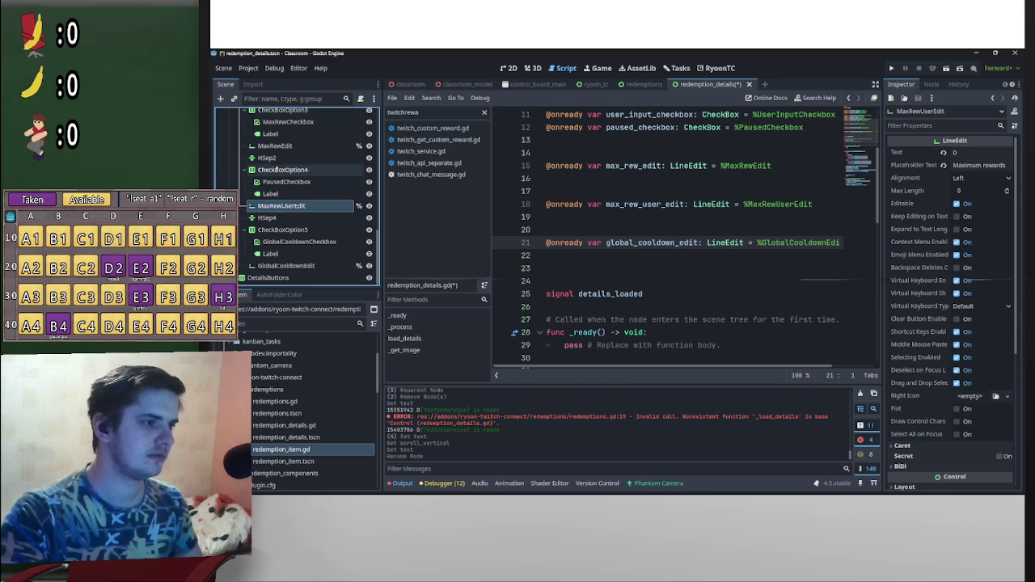
key("Up")
key("Up")
key("F2")
key("ctrl+v")
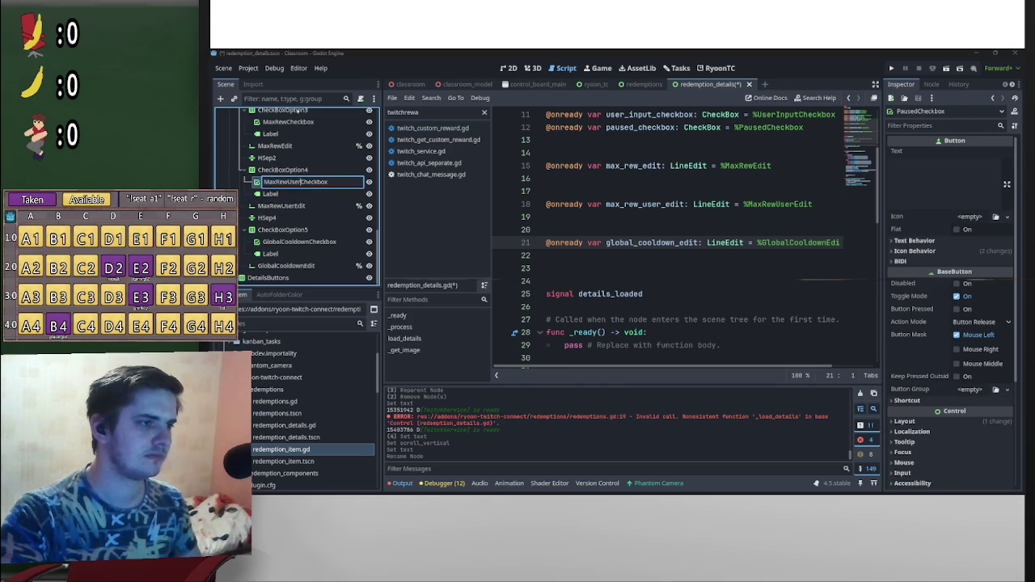
key("Return")
- Set MaxRewCheckbox, MaxRewUserCheckbox and GlobalCooldownCheckbox to Access as Unique Name
left_click(285, 121)
left_click(316, 182, "ctrl")
left_click(299, 241, "ctrl")
right_click(327, 242)
left_click(380, 366)
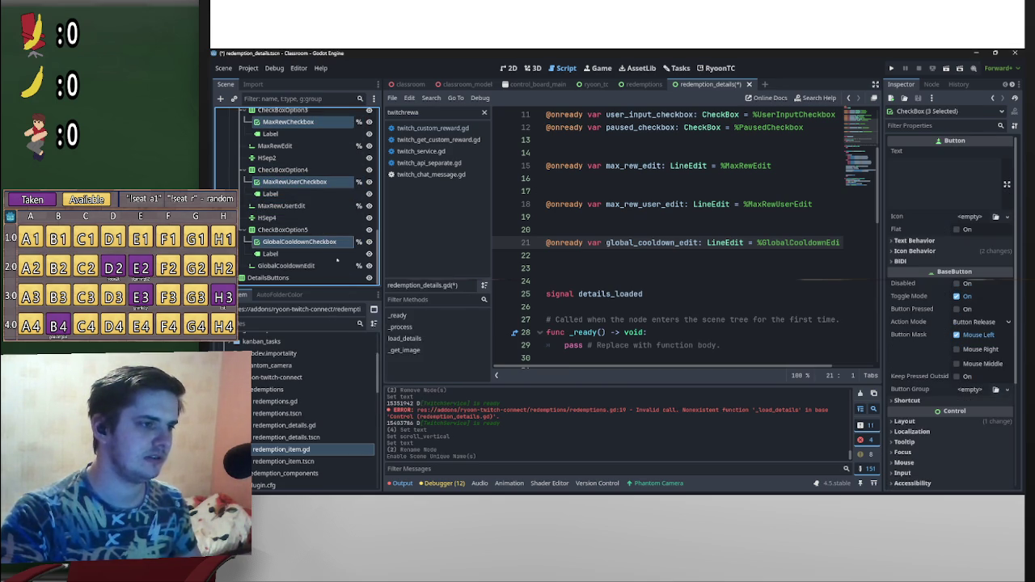
- Add onready CheckBox references, placing max_rew_checkbox and max_rew_user_checkbox above their edit variables
left_click_drag(514, 278, 558, 268)
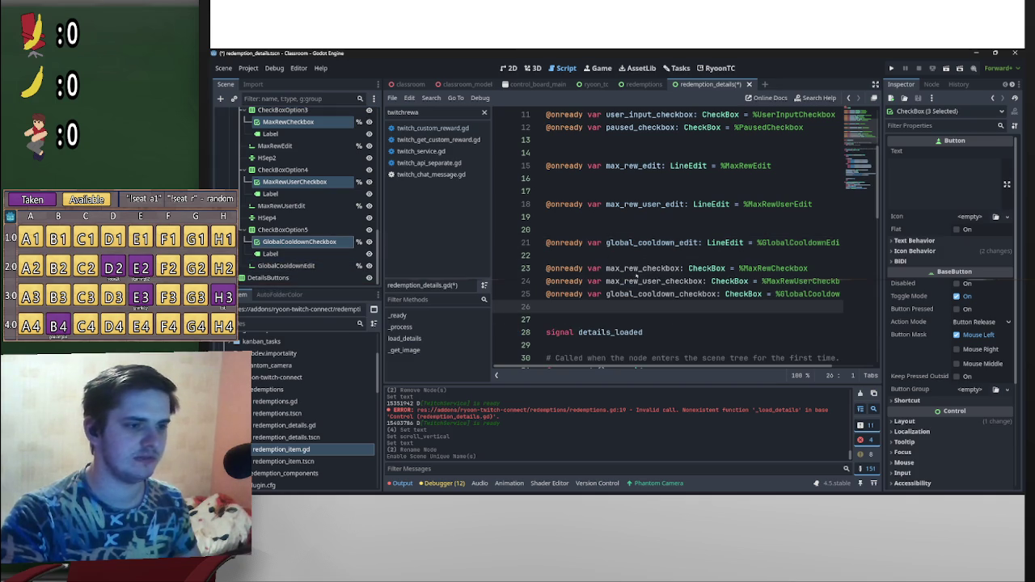
mouse_move(808, 268)
left_mouse_down()
mouse_move(546, 267)
mouse_move(582, 255)
mouse_move(609, 140)
mouse_move(609, 150)
left_mouse_up()
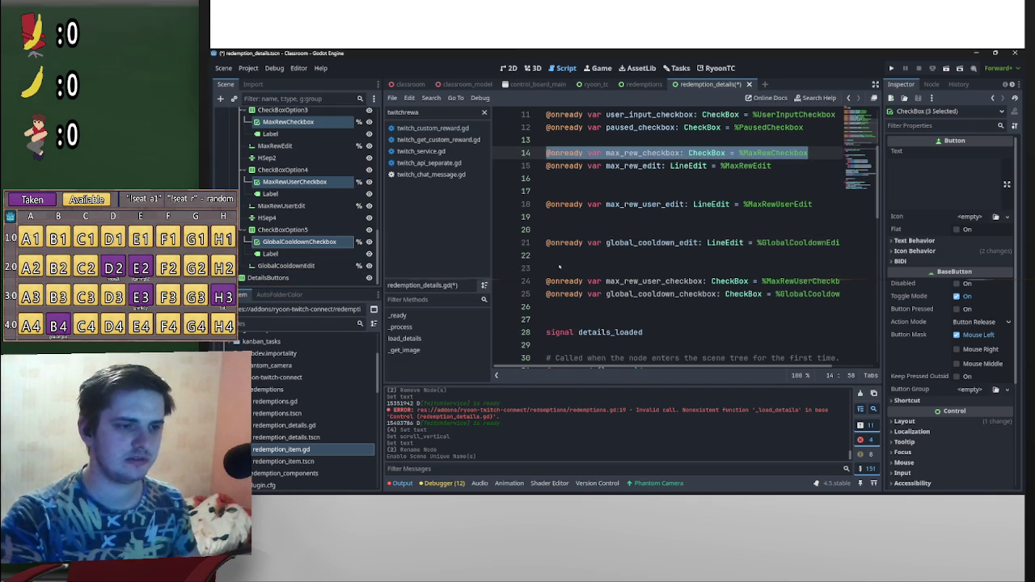
left_click(524, 281)
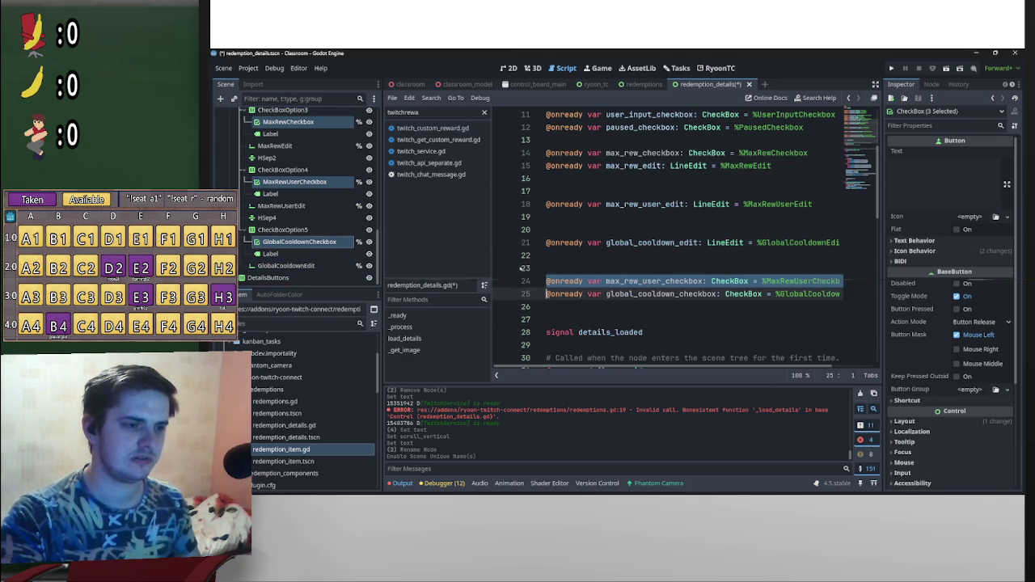
left_click_drag(550, 283, 563, 202)
left_click(563, 202)
key("BackSpace")
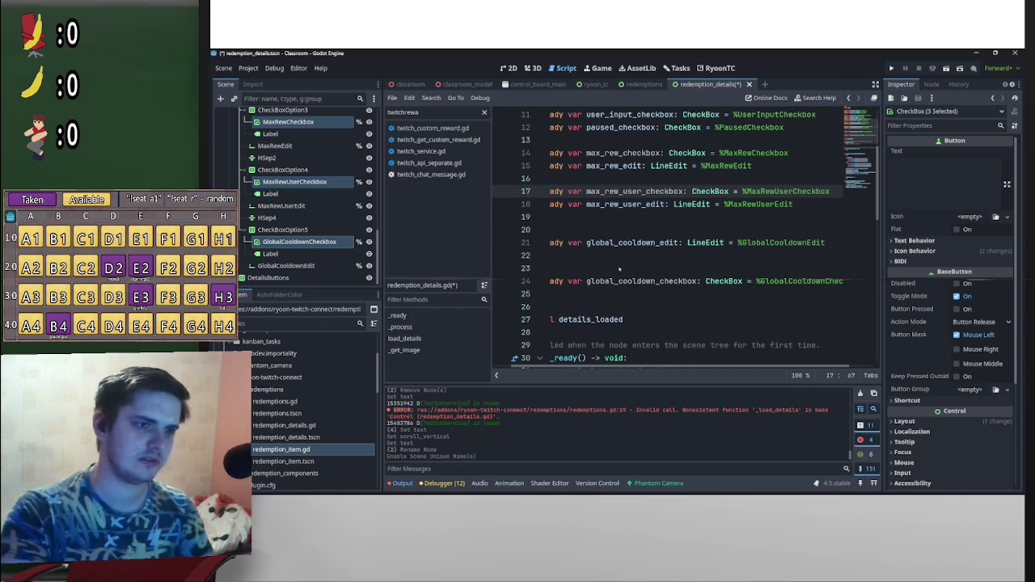
- Move global_cooldown_checkbox above global_cooldown_edit and remove leftover blank lines
left_click(525, 281)
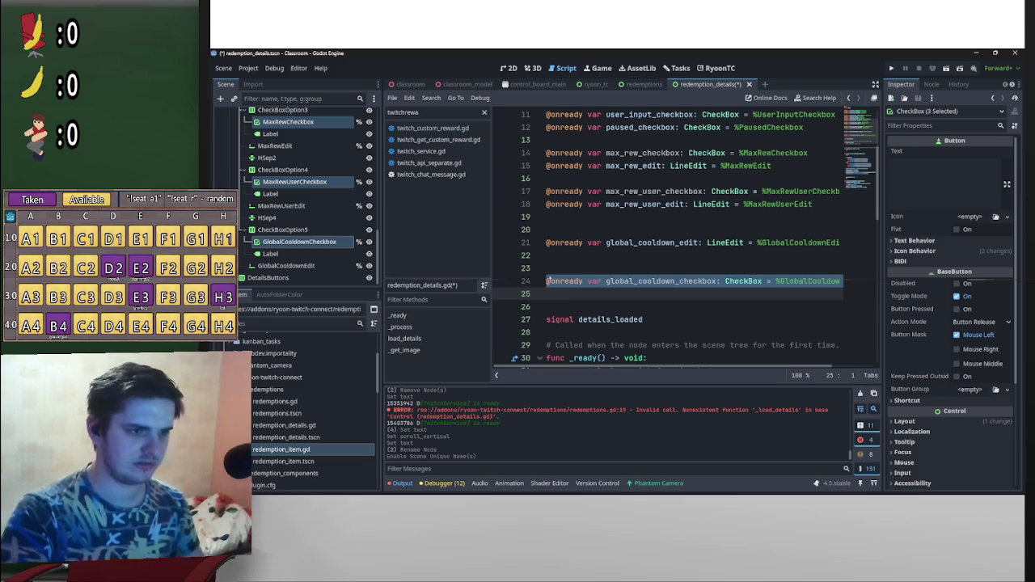
key("shift+Left")
mouse_move(551, 280)
left_mouse_down()
mouse_move(663, 234)
mouse_move(672, 219)
left_mouse_up()
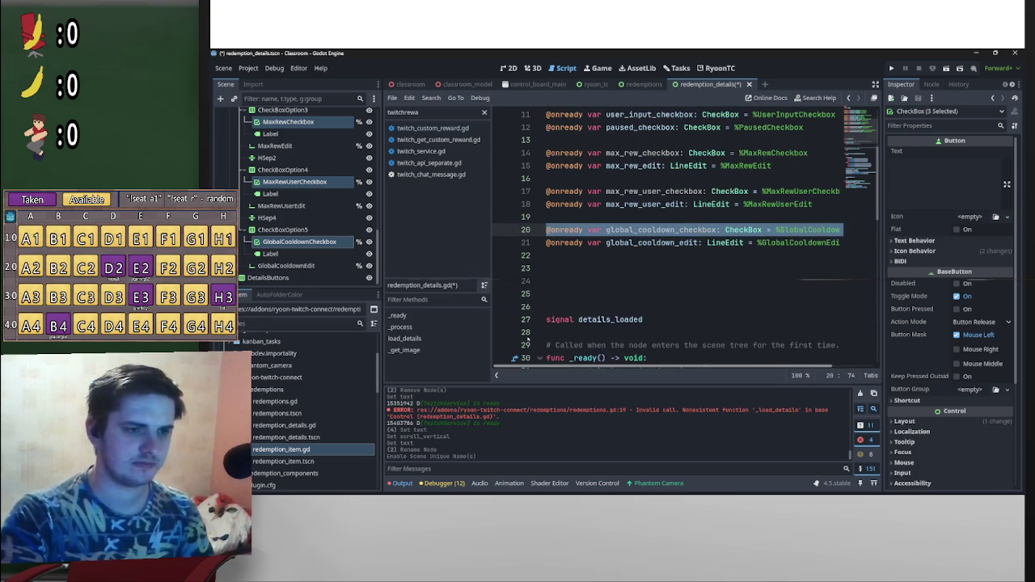
key("Up")
key("Up")
key("Up")
key("End")
- Fold the load_details and _get_image functions in the script
scroll(652, 257, "up", 3)
scroll(651, 257, "down", 5)
scroll(652, 257, "left", 1)
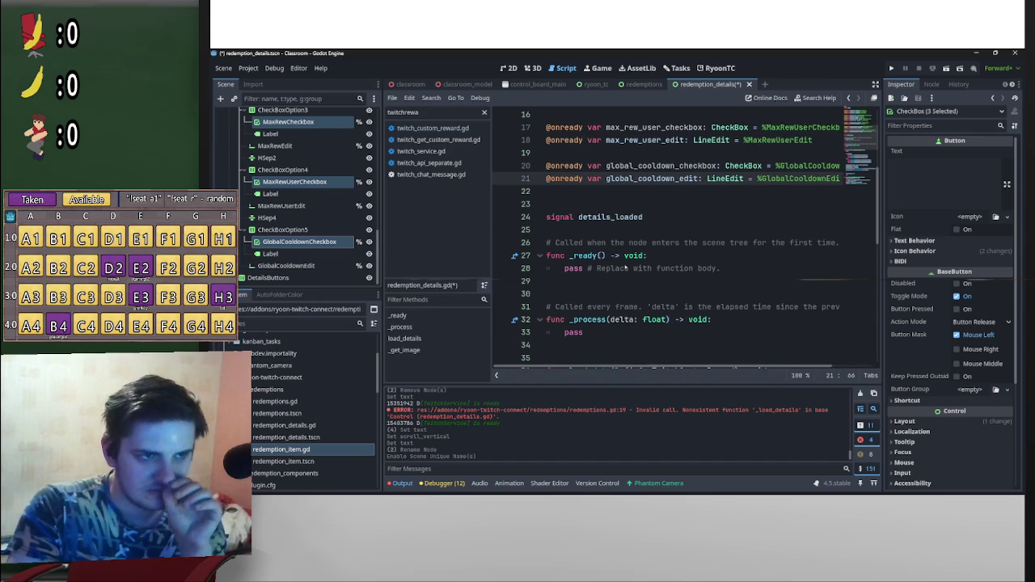
scroll(652, 256, "up", 4)
scroll(652, 257, "down", 3)
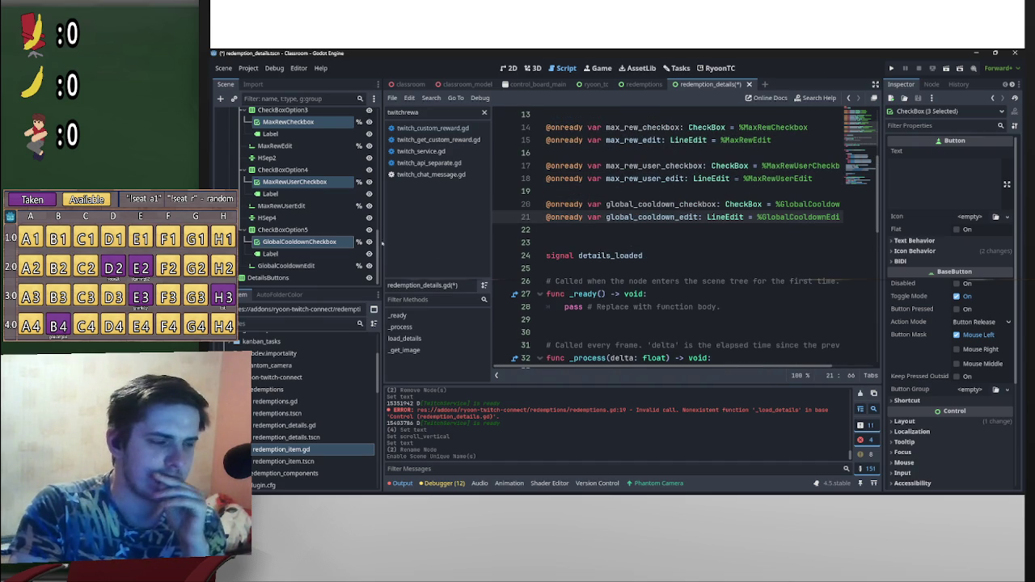
scroll(694, 256, "down", 10)
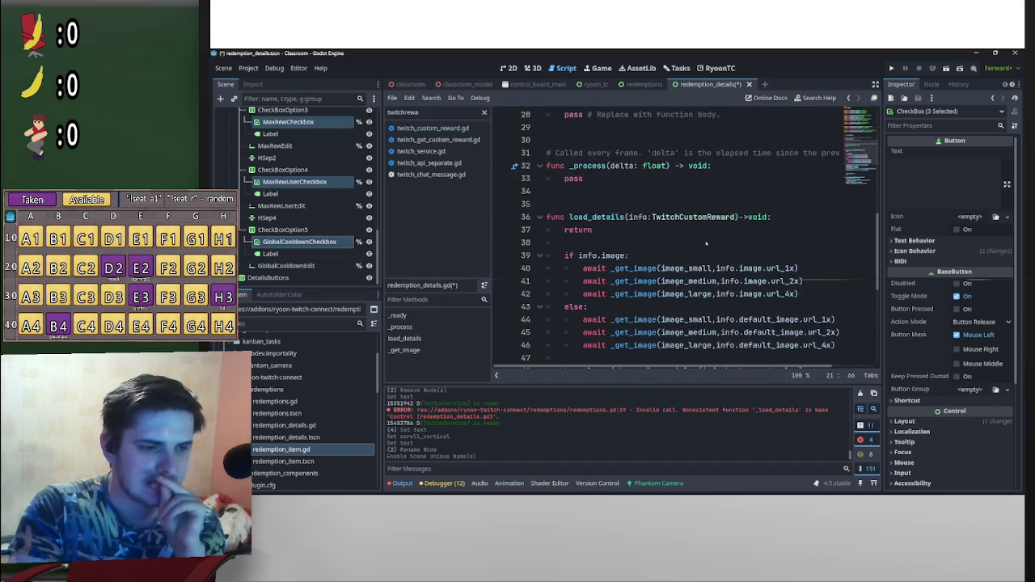
scroll(694, 257, "up", 7)
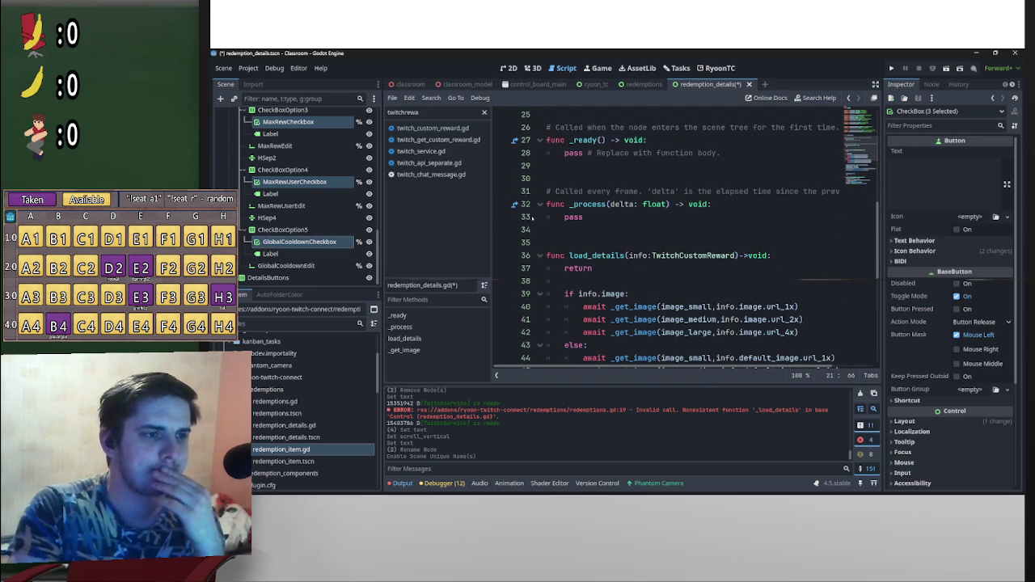
left_click(539, 256)
left_click(539, 281)
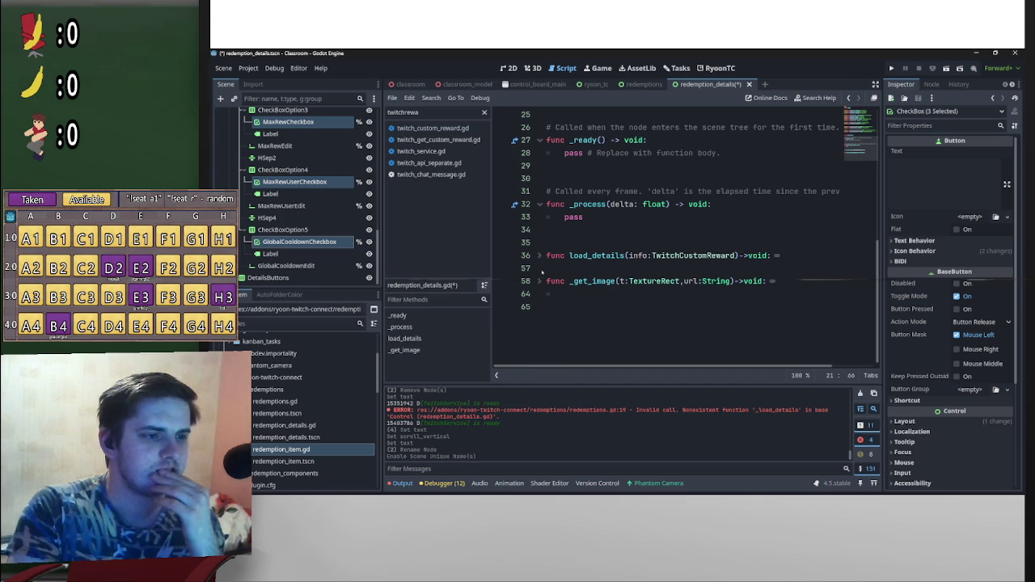
scroll(323, 180, "up", 3)
left_click(323, 186)
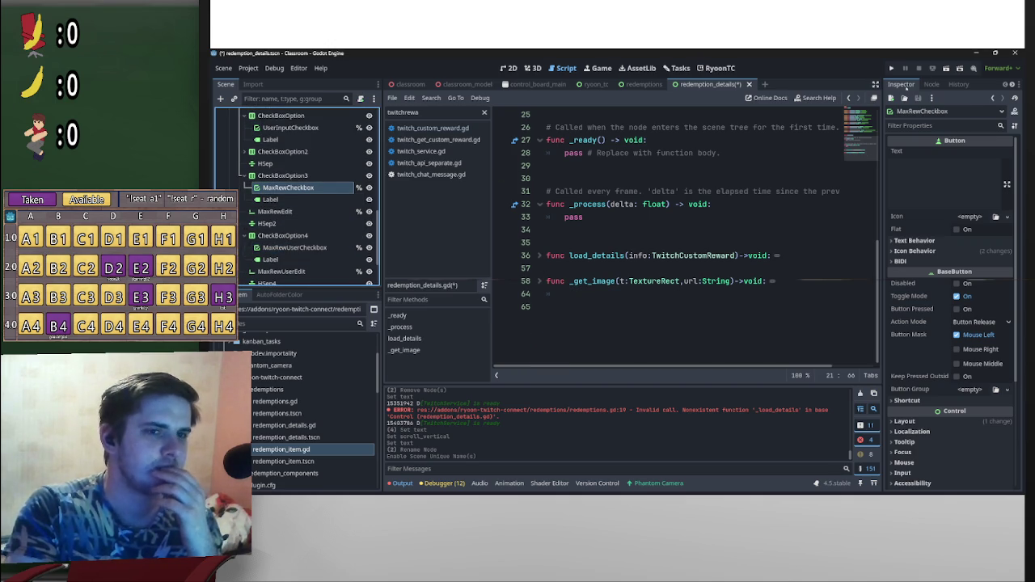
- Connect the toggled signals of MaxRewCheckbox and MaxRewUserCheckbox to the details script
left_click(932, 84)
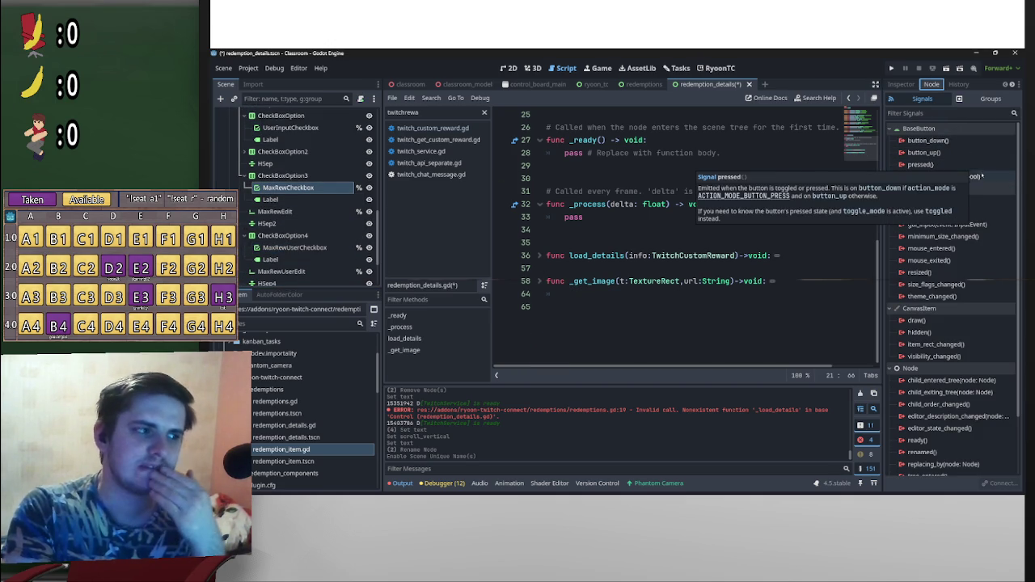
double_click(991, 172)
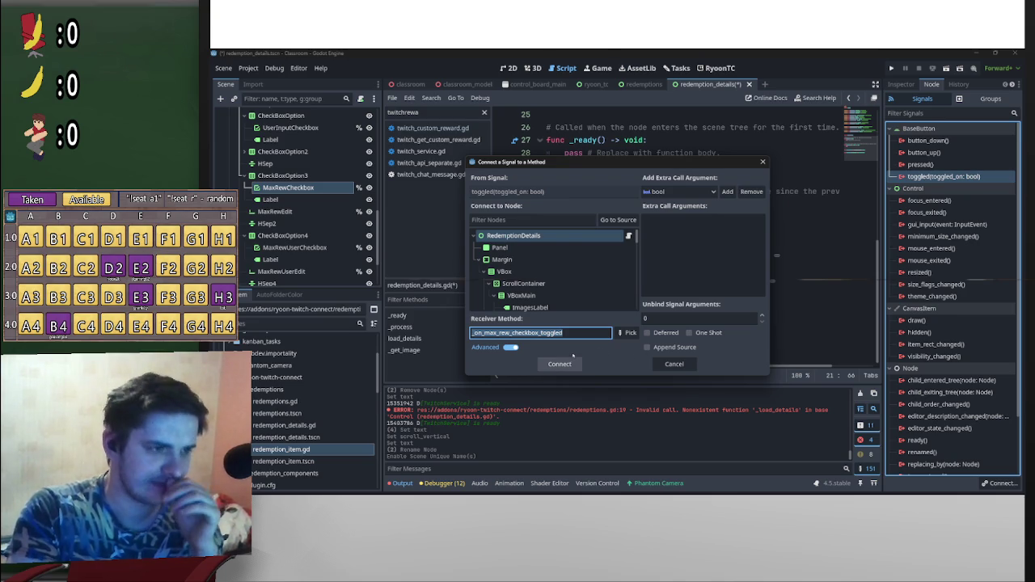
left_click(560, 364)
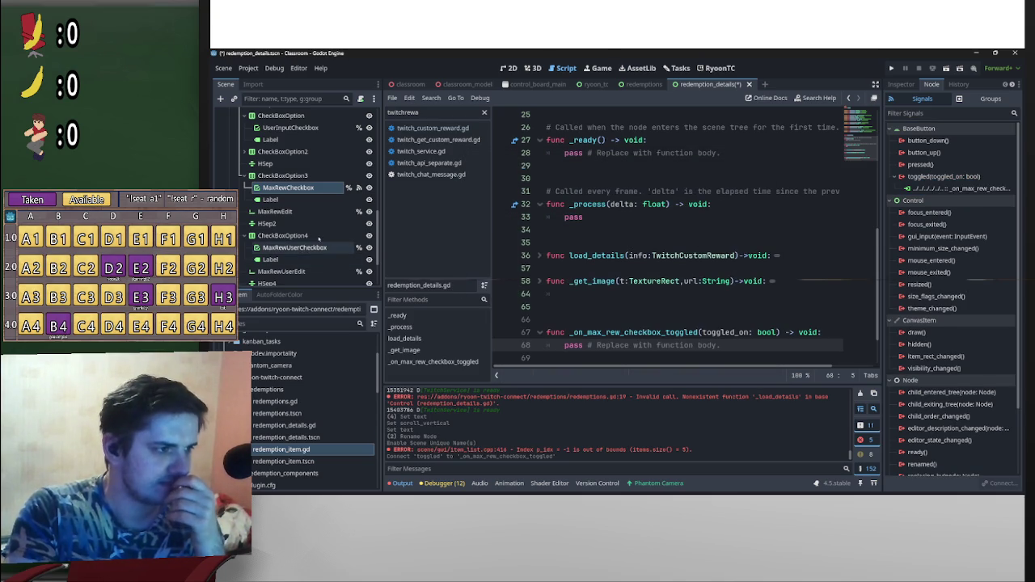
double_click(944, 176)
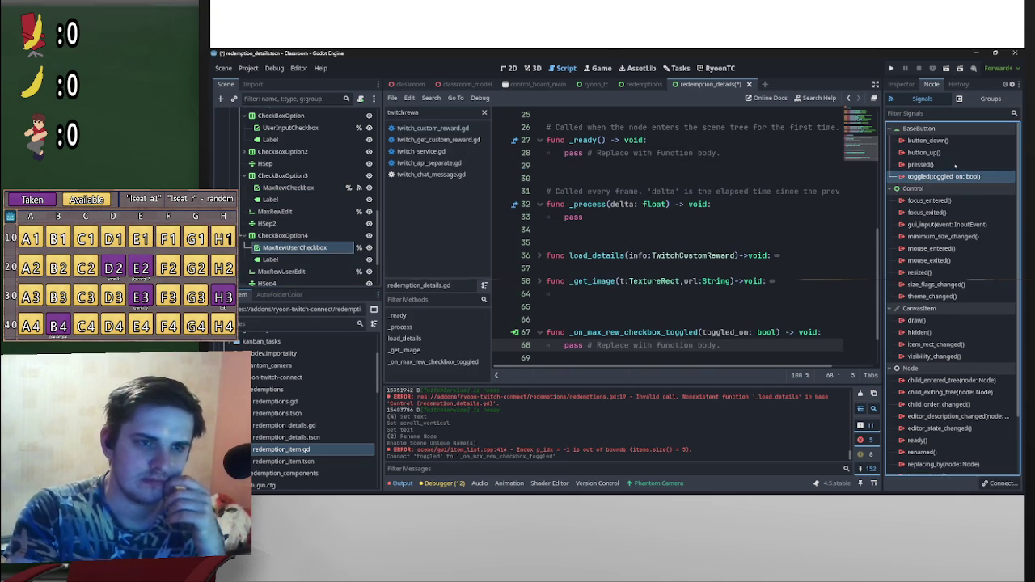
left_click(560, 364)
- Connect GlobalCooldownCheckbox's toggled signal, creating _on_global_cooldown_checkbox_toggled
scroll(316, 227, "down", 3)
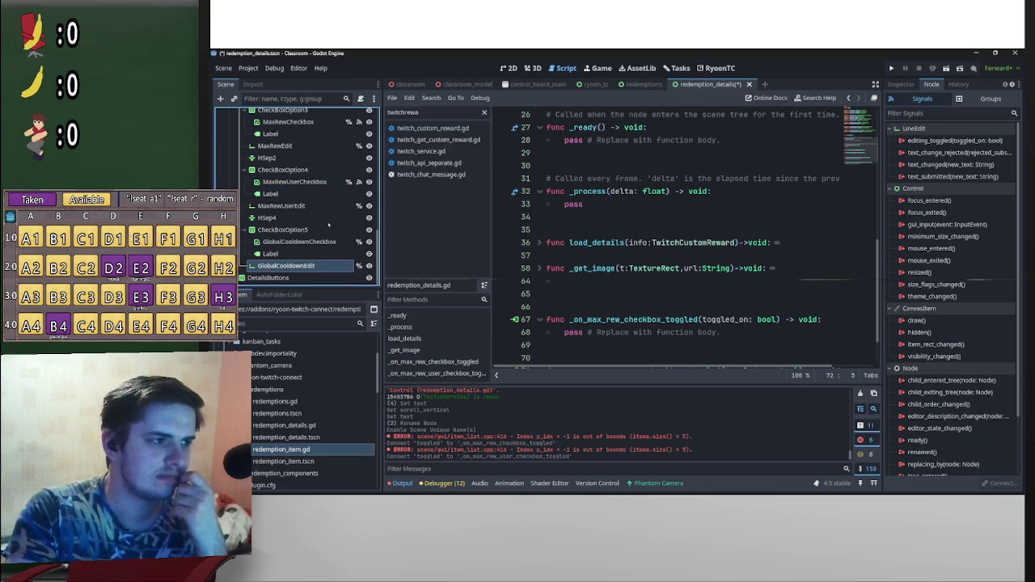
scroll(656, 288, "down", 2)
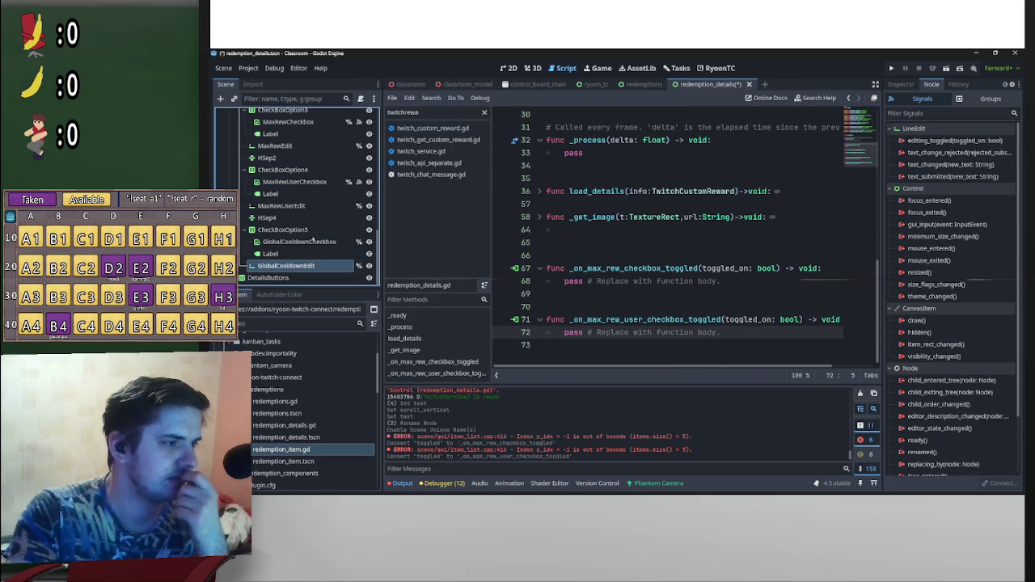
left_click(300, 241)
double_click(942, 176)
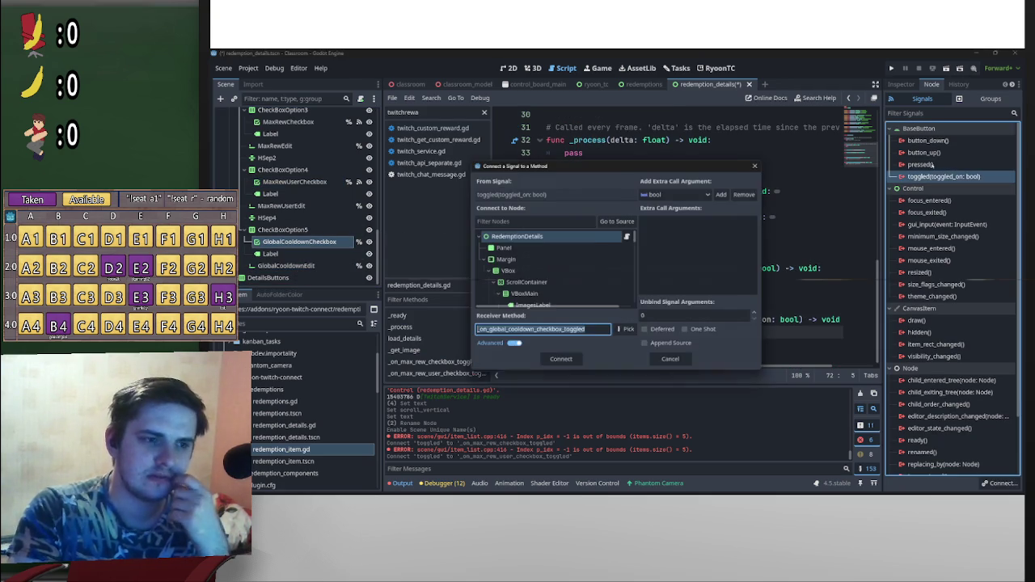
key("Return")
scroll(606, 292, "up", 10)
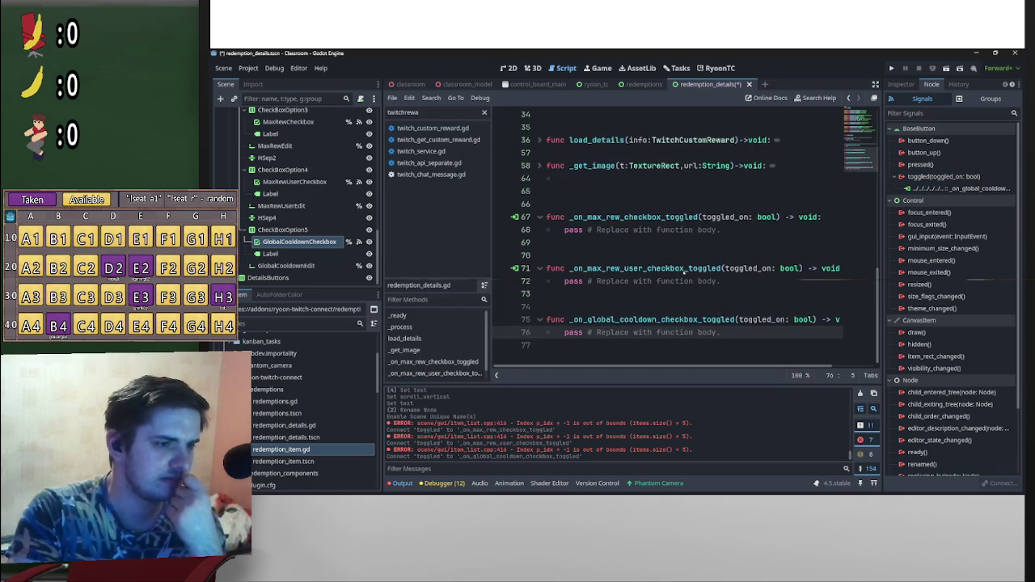
scroll(585, 241, "down", 5)
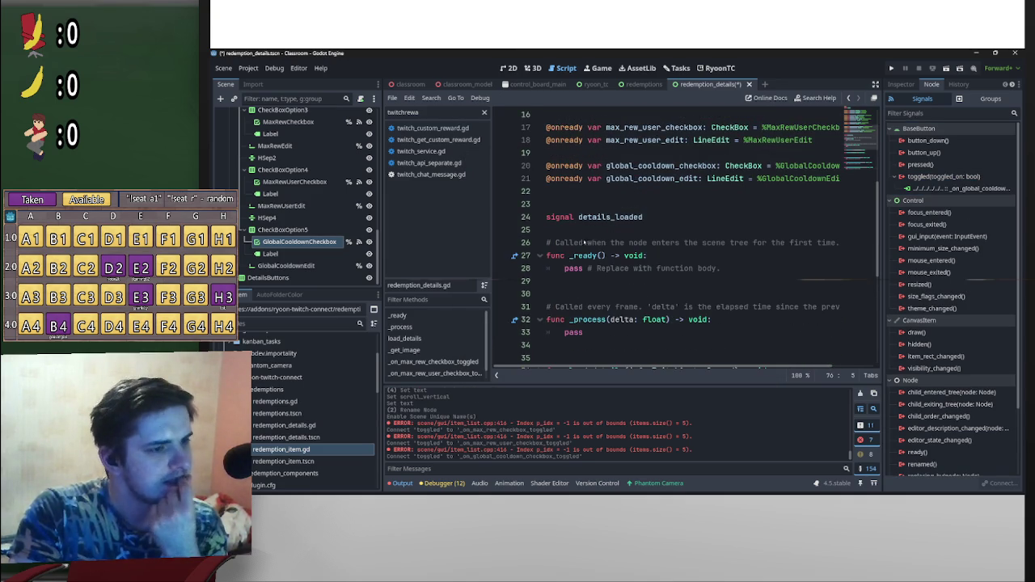
left_click(589, 194)
- Add a blank line after the onready variables and discard a started 'var edi' line
key("Return")
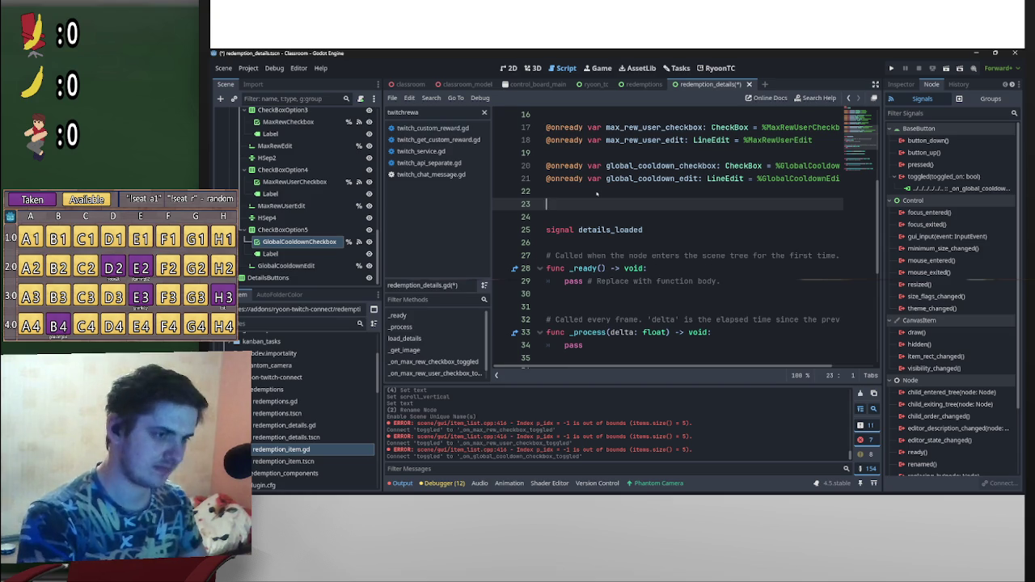
type("var edi")
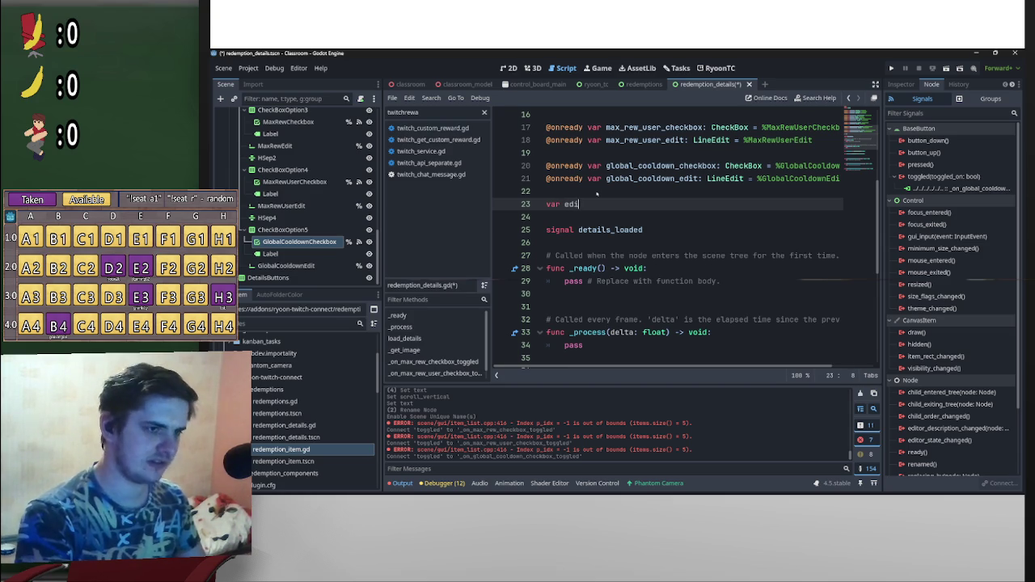
key("ctrl+a")
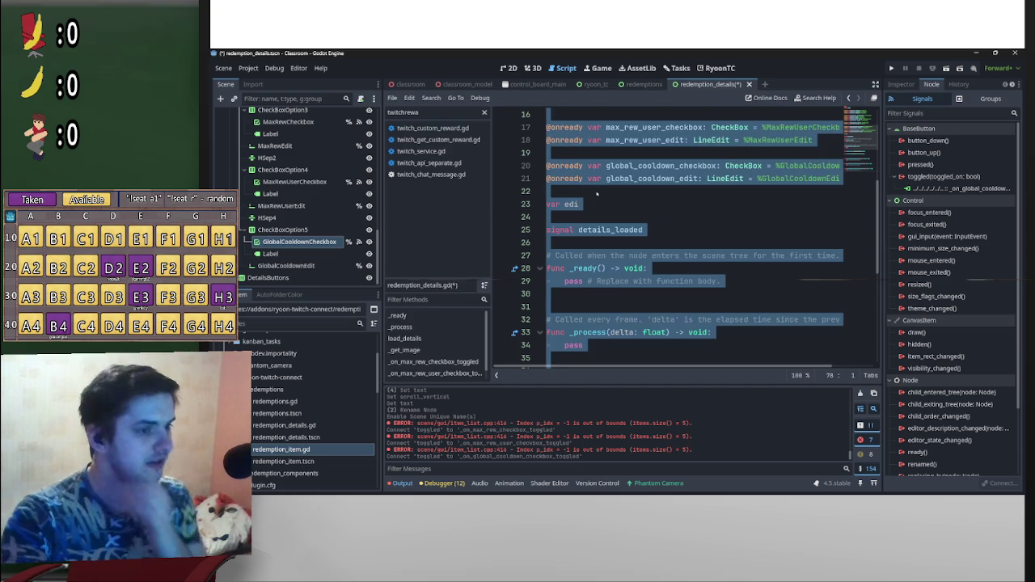
left_click(597, 194)
key("BackSpace")
key("BackSpace")
key("BackSpace")
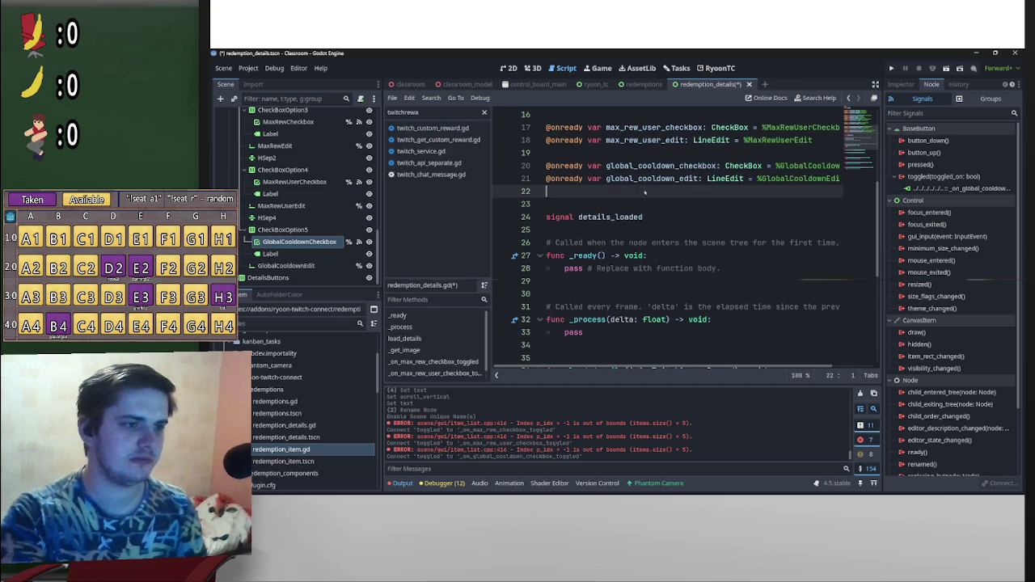
- Insert a blank line before pass in each of the three checkbox toggled handlers
scroll(645, 192, "down", 6)
left_click_drag(703, 229, 565, 229)
key("Left")
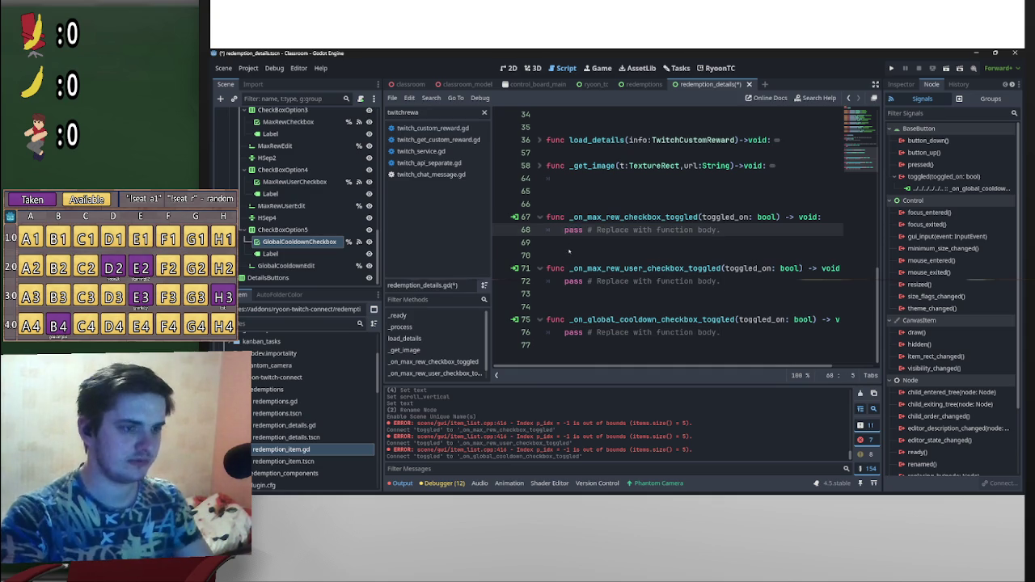
key("Return")
key("Down")
key("Down")
key("Down")
key("Return")
key("Down")
key("Down")
key("Down")
key("Return")
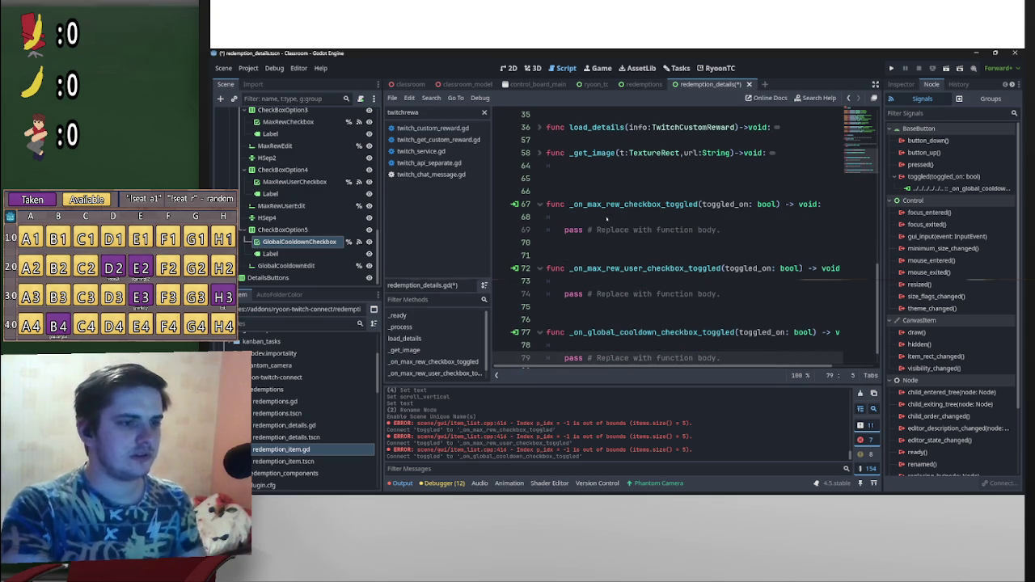
left_click(606, 217)
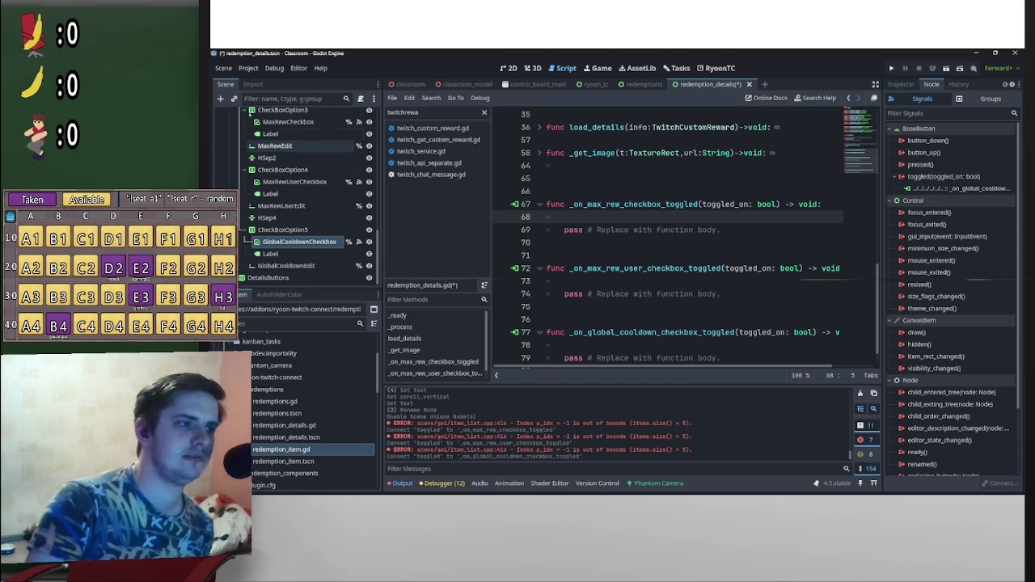
scroll(292, 189, "up", 2)
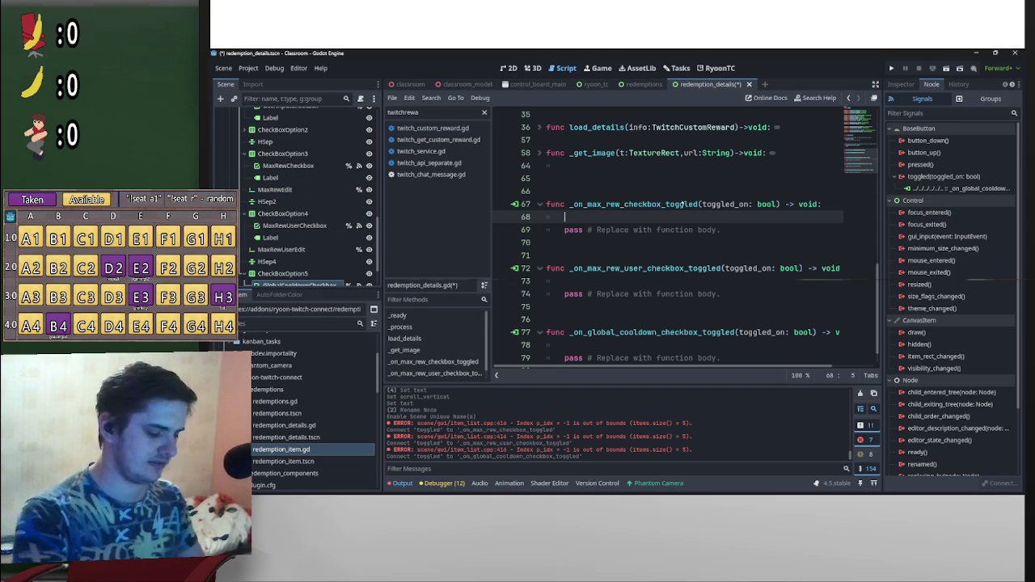
- Make the first checkbox handler set max_rew_edit.visible = toggled_on
type("maxr")
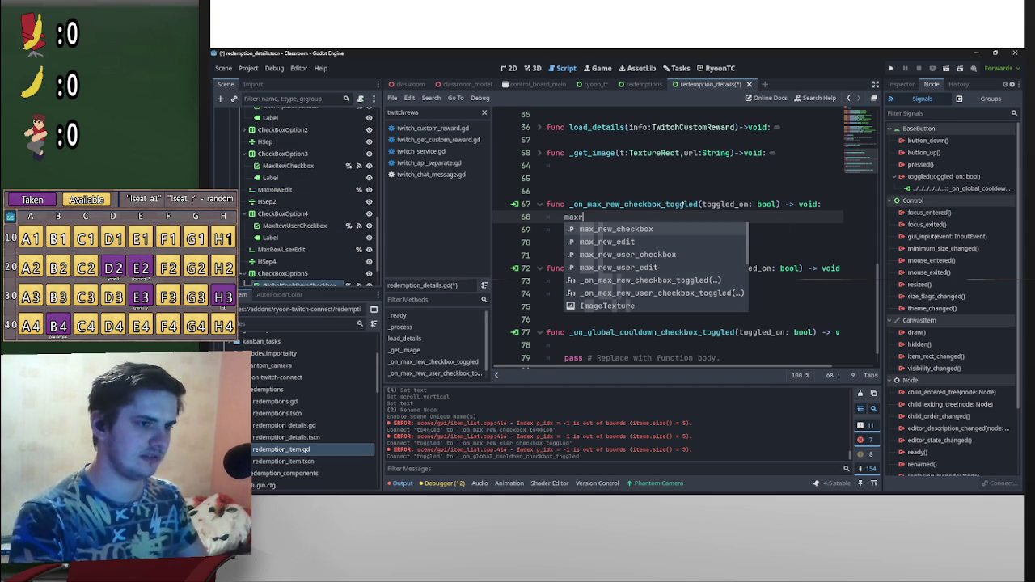
key("Return")
type(".vi")
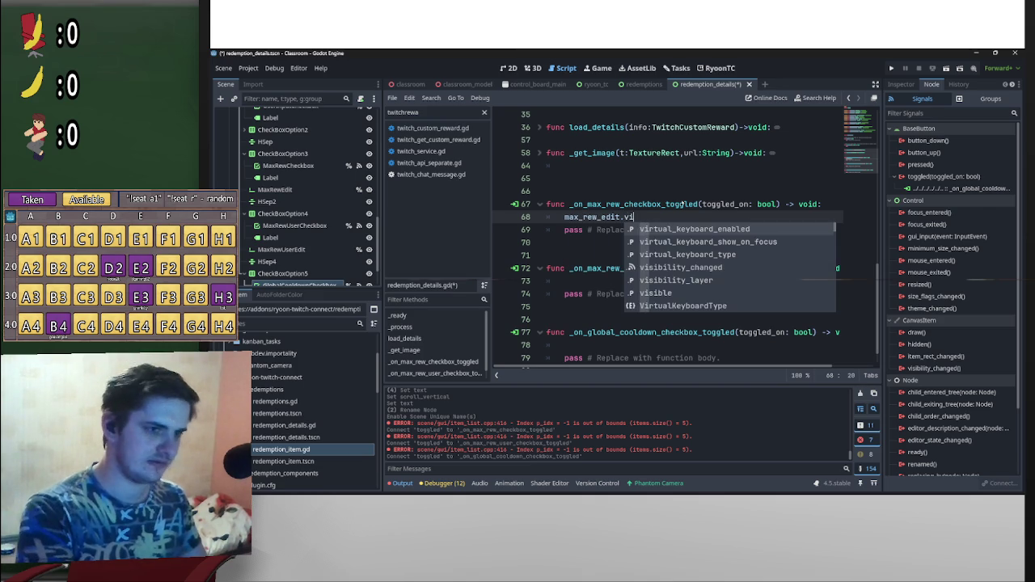
type("si")
key("Down")
key("Down")
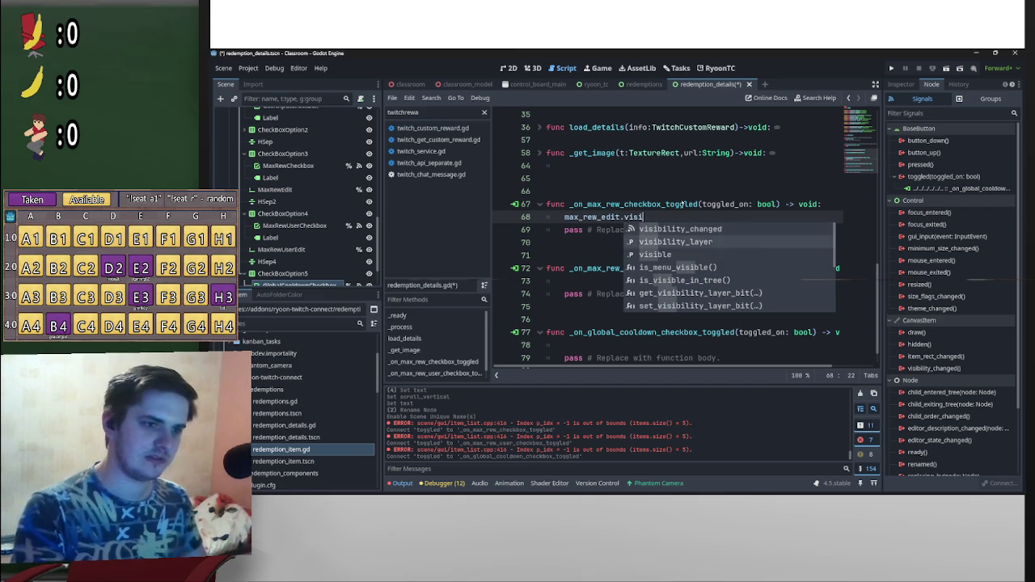
key("Return")
type("= ")
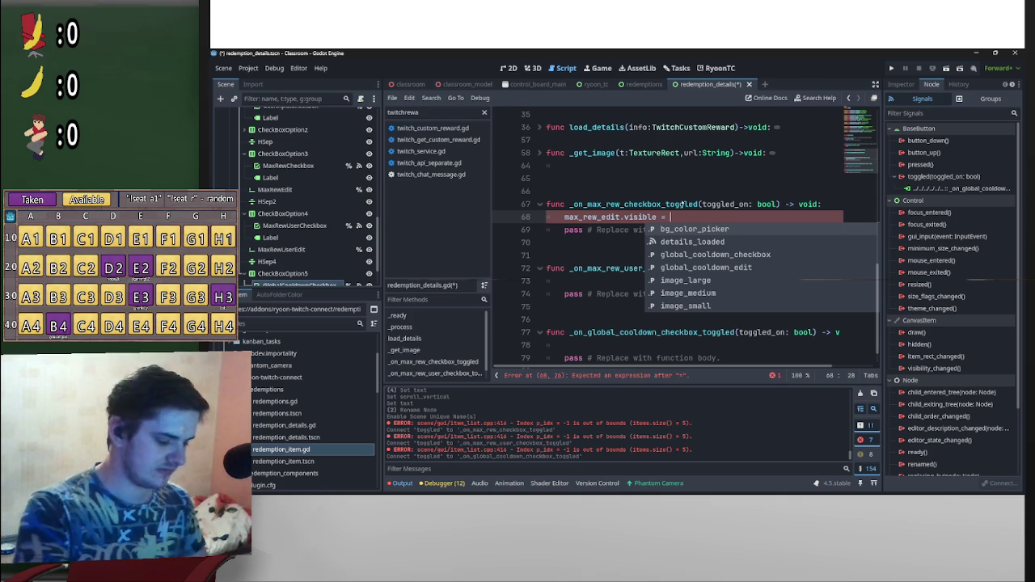
type("tog")
key("Return")
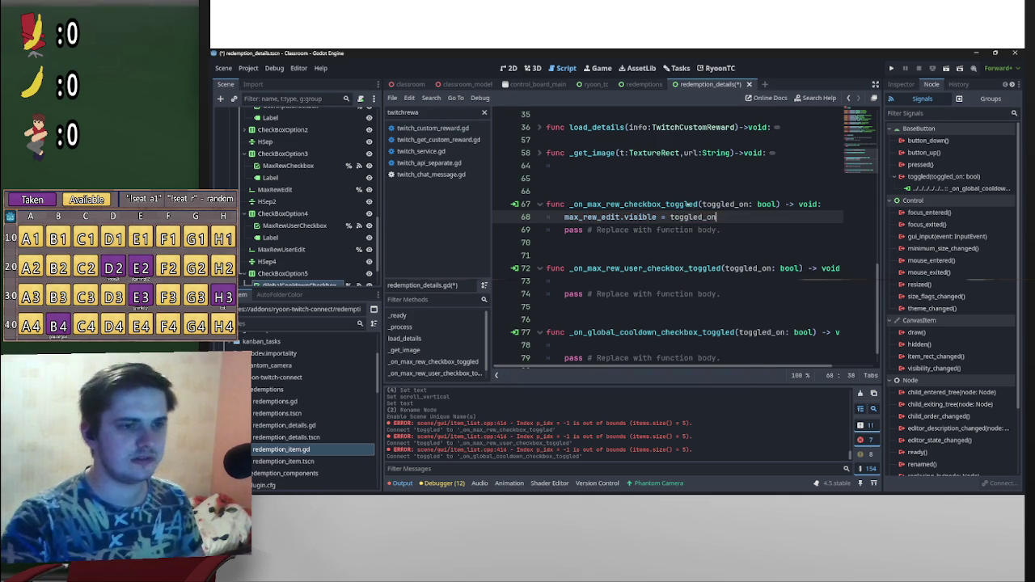
- Remove the placeholder pass lines from the first and second handlers
mouse_move(717, 216)
left_mouse_down()
mouse_move(576, 216)
mouse_move(622, 215)
left_mouse_up()
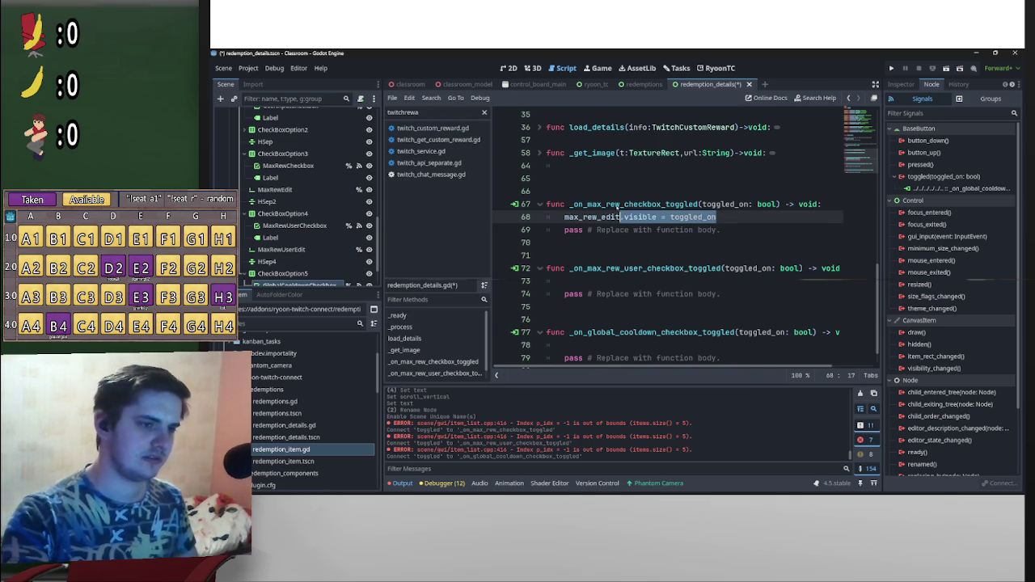
left_click(622, 279)
key("Down")
key("End")
key("shift+Home")
key("shift+Home")
key("Delete")
left_click_drag(721, 230, 549, 230)
key("Delete")
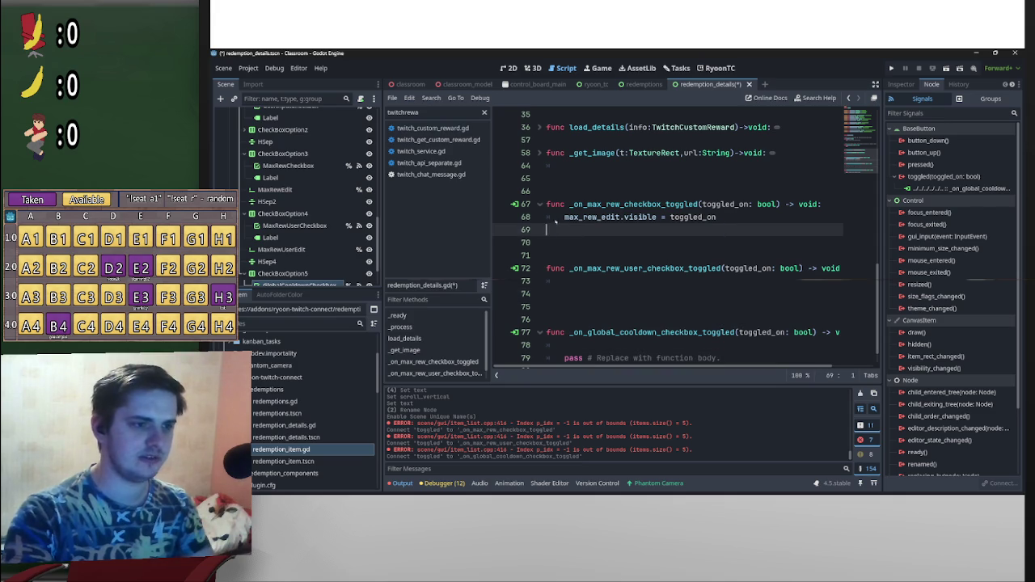
- Have the per-user handler set max_rew_user_edit.visible = toggled_on
left_click(582, 282)
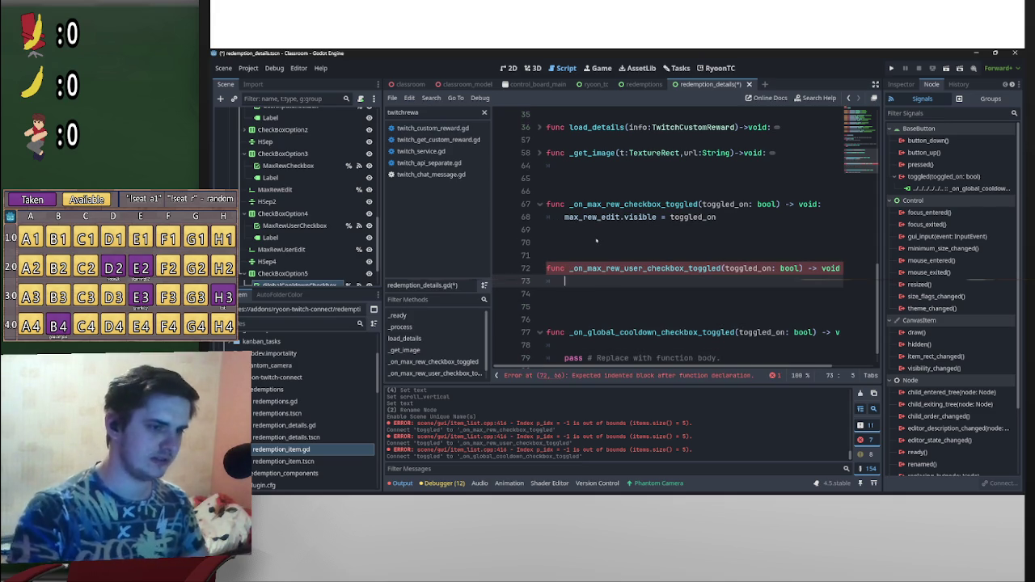
type("max")
key("Down")
key("Down")
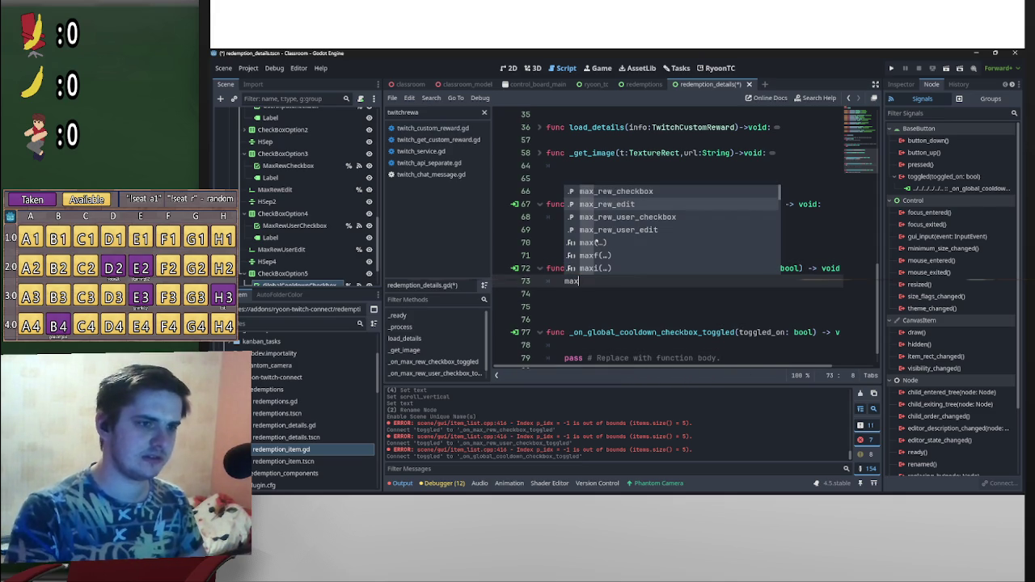
key("Down")
key("Return")
type(".visible = toggled_on")
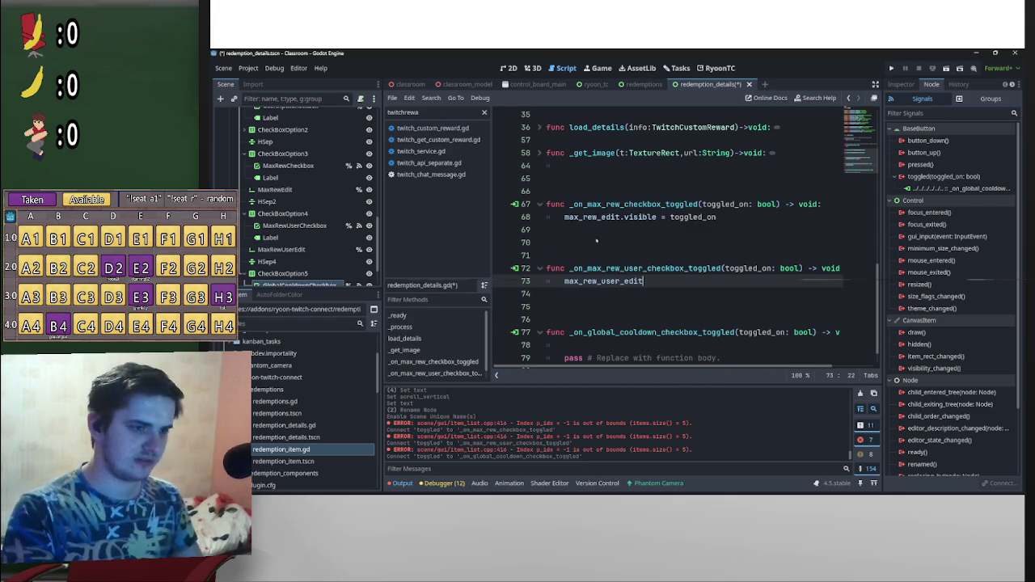
scroll(597, 240, "down", 1)
- Replace the cooldown handler's pass with global_cooldown_edit.visible = toggled_on
mouse_move(728, 332)
left_mouse_down()
mouse_move(561, 332)
mouse_move(566, 318)
left_mouse_up()
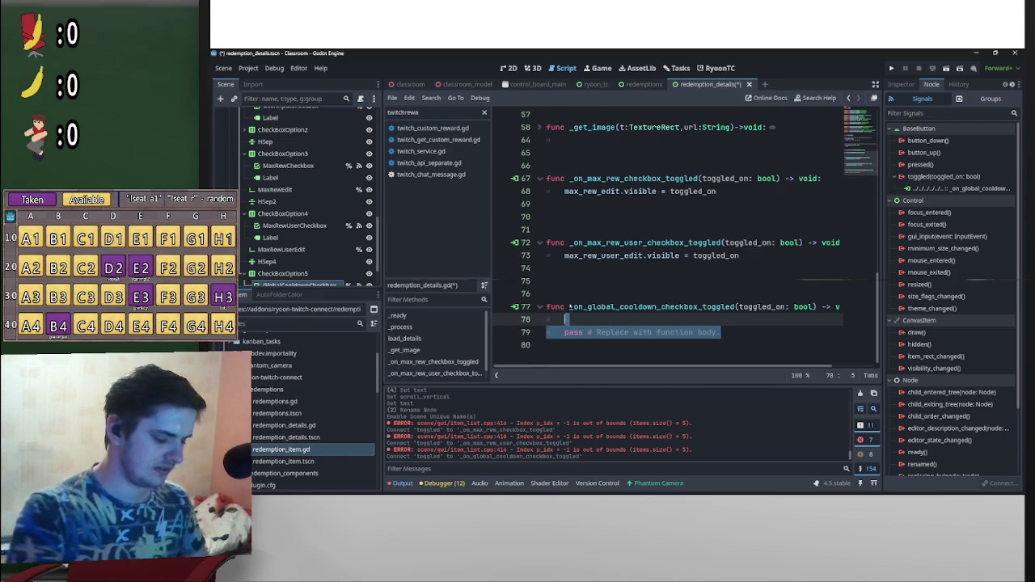
type("glo")
key("Return")
type(".visible = toggled_on")
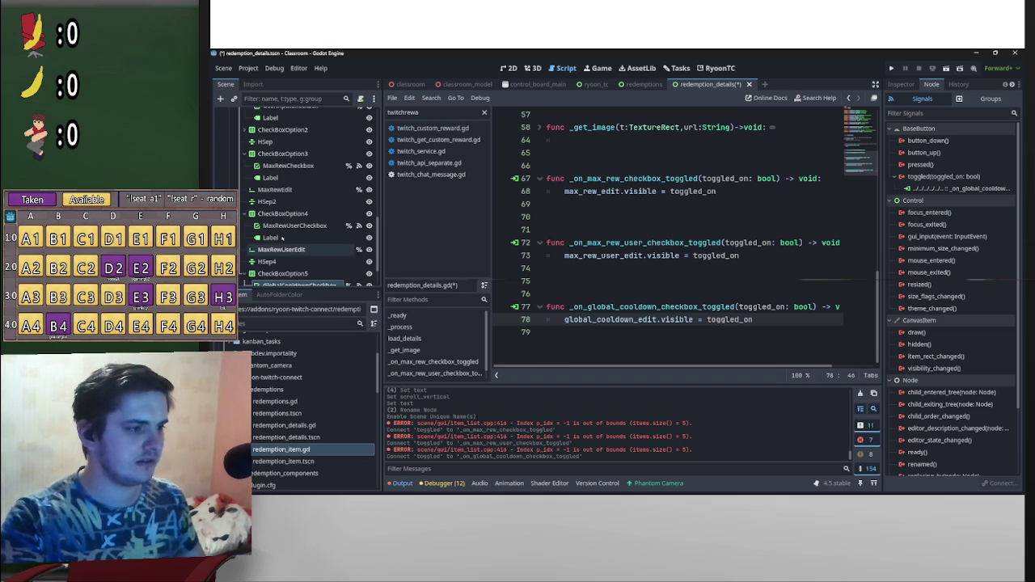
- Hide GlobalCooldownEdit, MaxRewUserEdit and MaxRewEdit by default, save, and run the scene
scroll(358, 277, "down", 3)
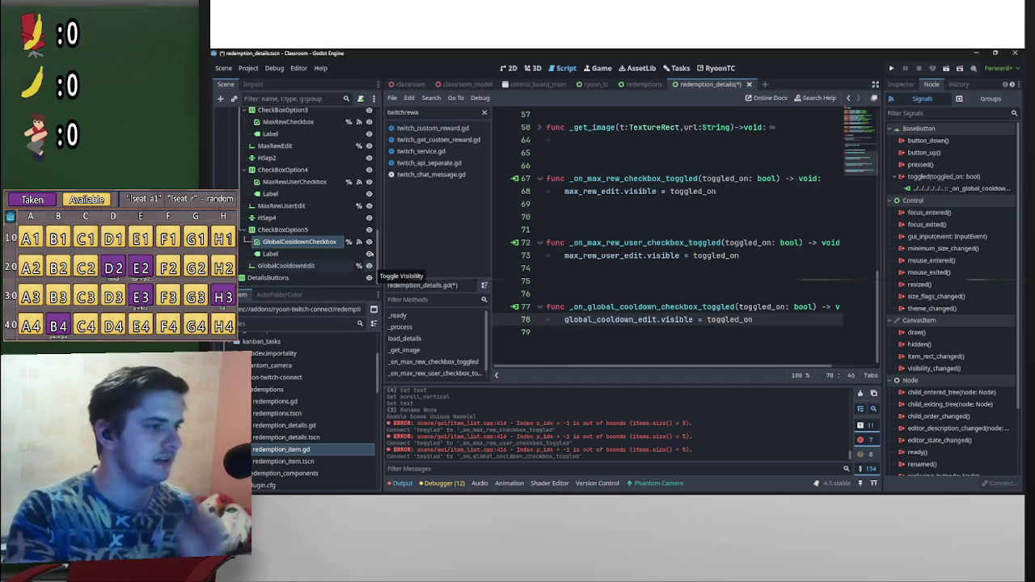
left_click(369, 266)
left_click(368, 206)
left_click(368, 145)
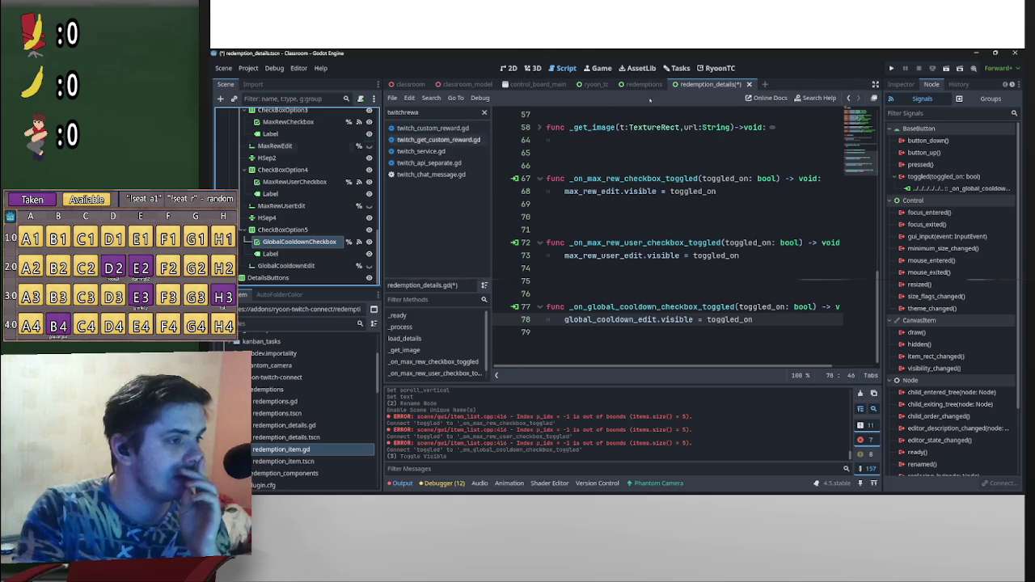
key("ctrl+s")
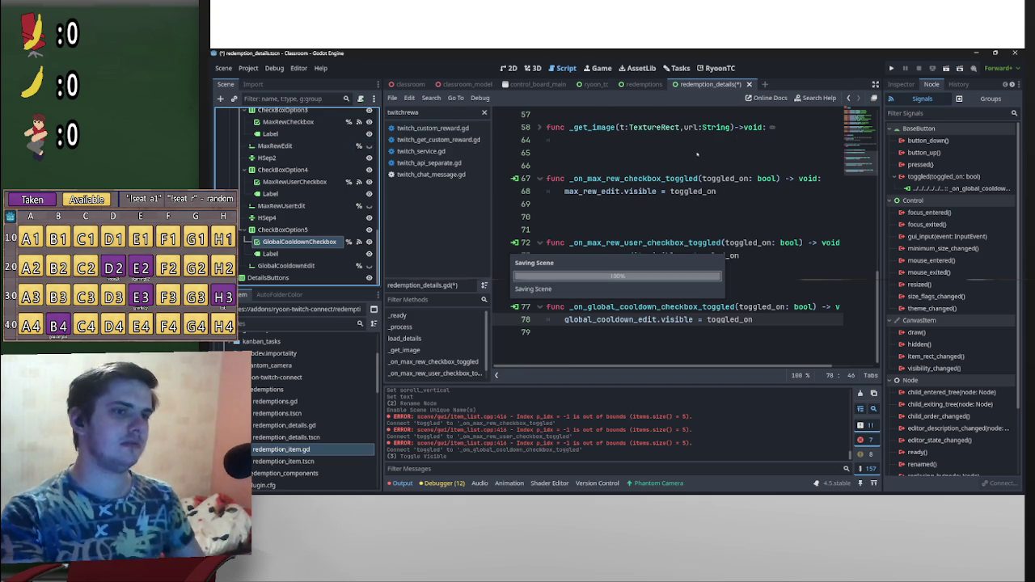
left_click(946, 65)
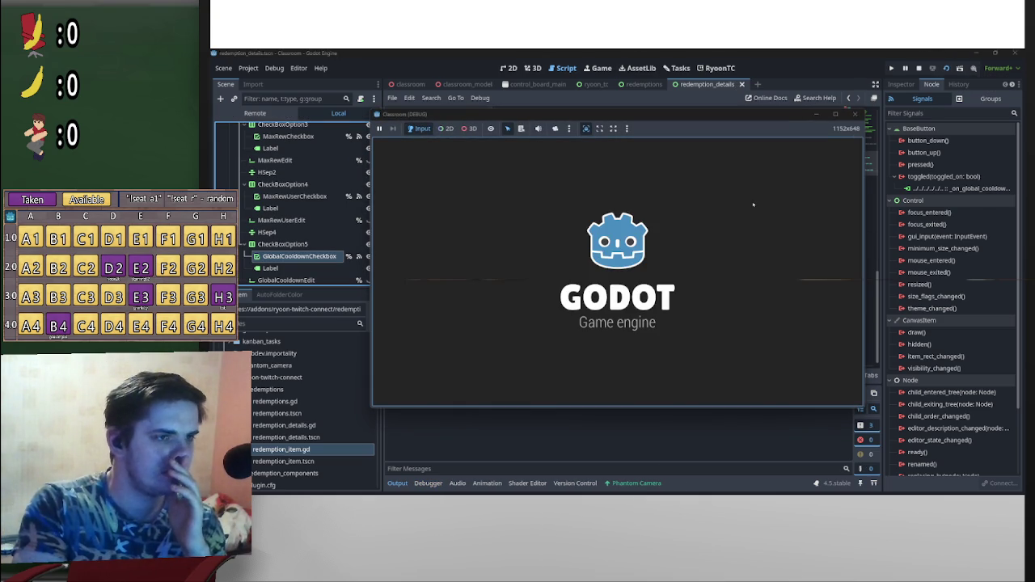
scroll(682, 273, "down", 5)
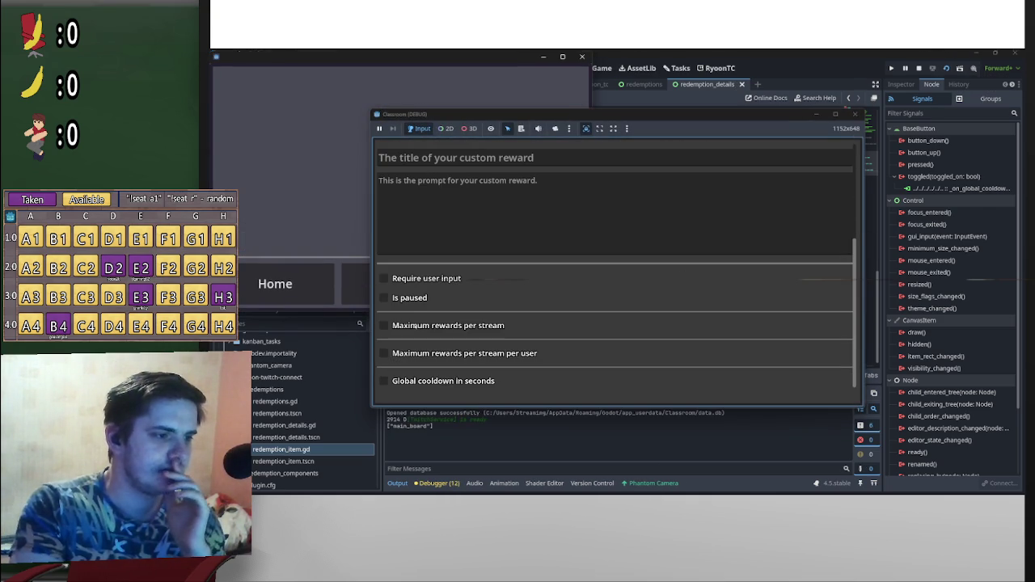
left_click(383, 325)
left_click(384, 353)
left_click(383, 380)
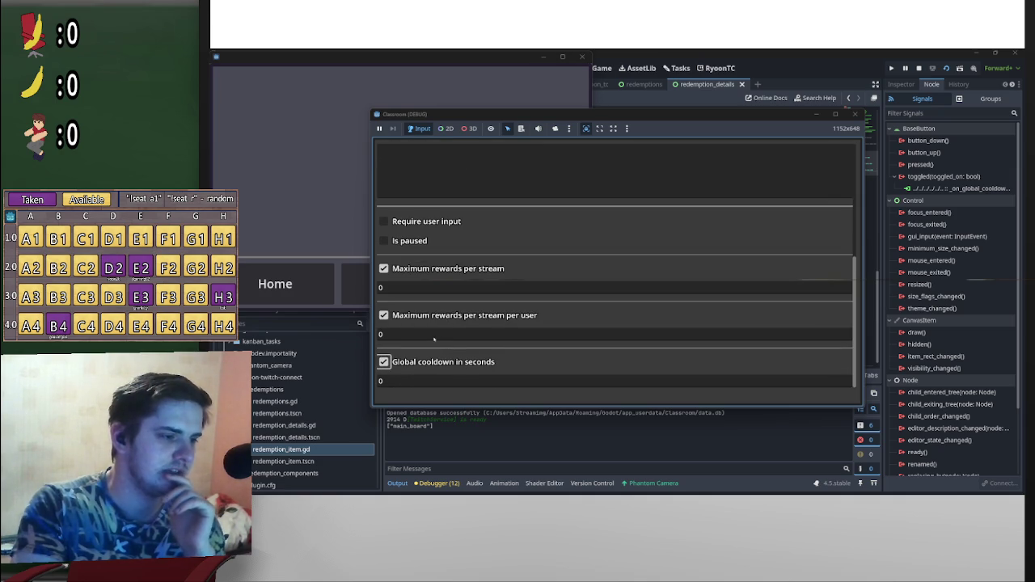
left_click(383, 362)
left_click(384, 334)
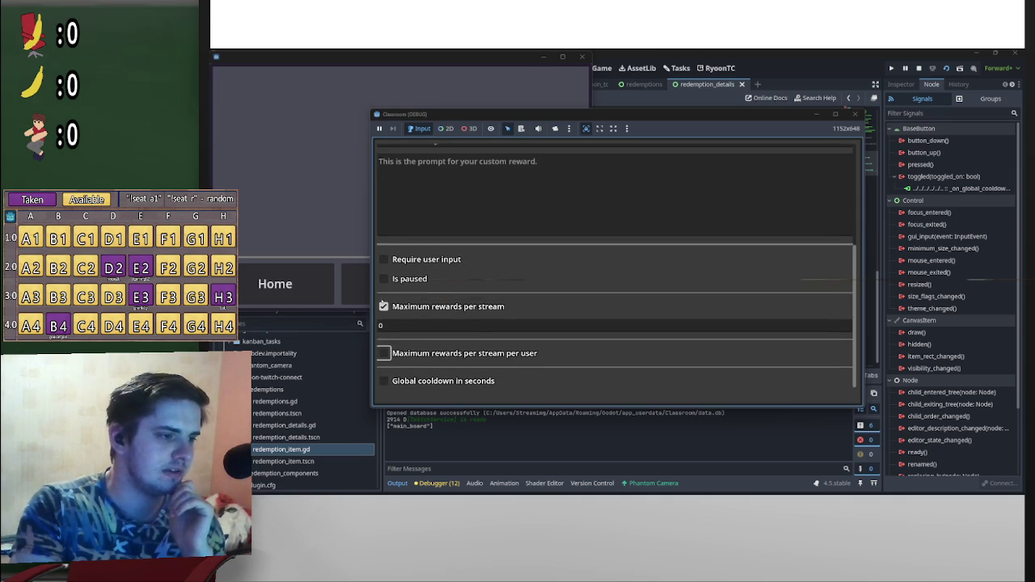
left_click(384, 308)
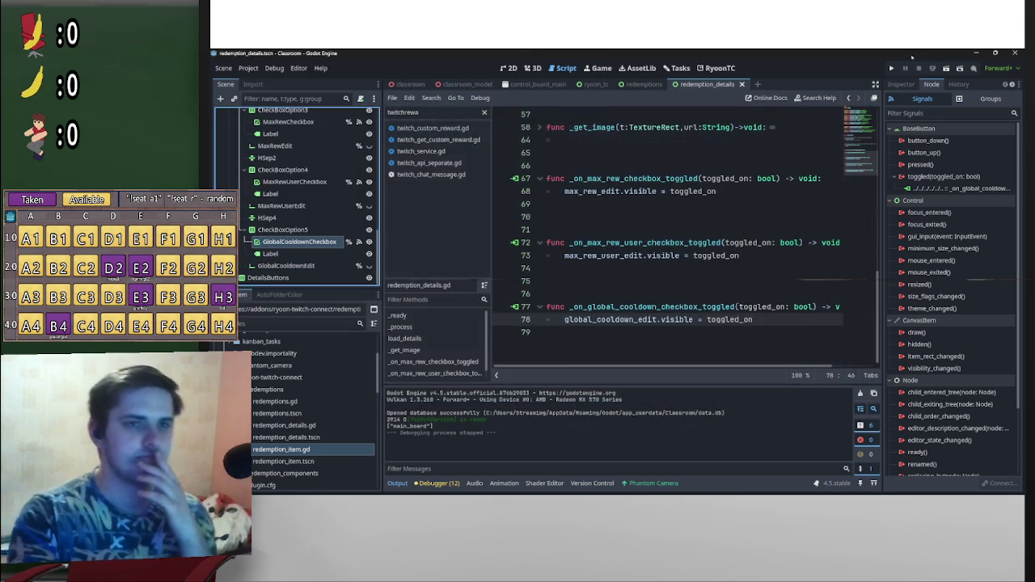
- Open twitch_custom_reward.gd and inspect the GlobalCooldownSetting class definition
scroll(703, 231, "up", 10)
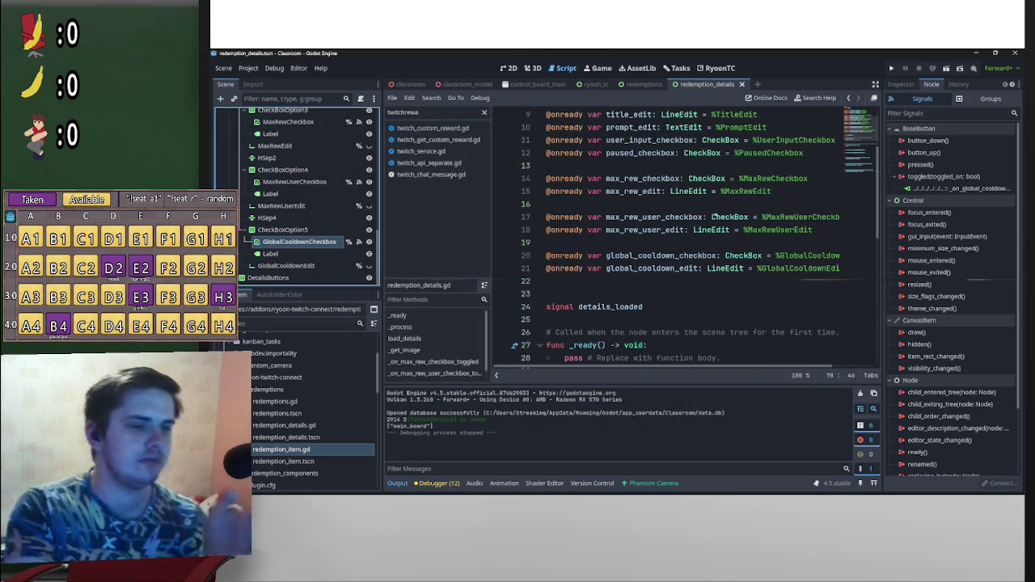
scroll(716, 217, "down", 3)
scroll(716, 217, "up", 3)
scroll(720, 223, "down", 3)
scroll(724, 226, "up", 6)
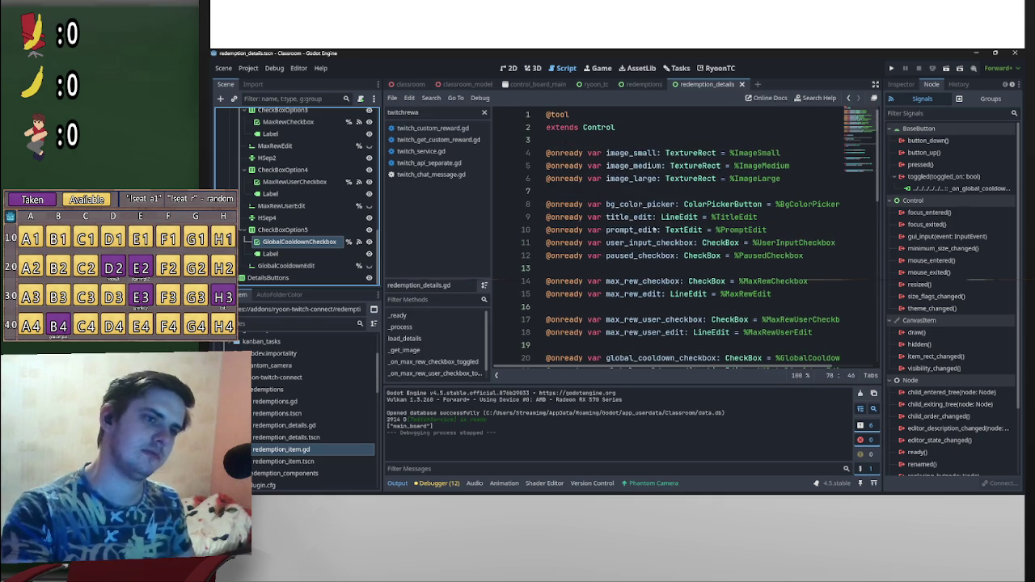
left_click(433, 127)
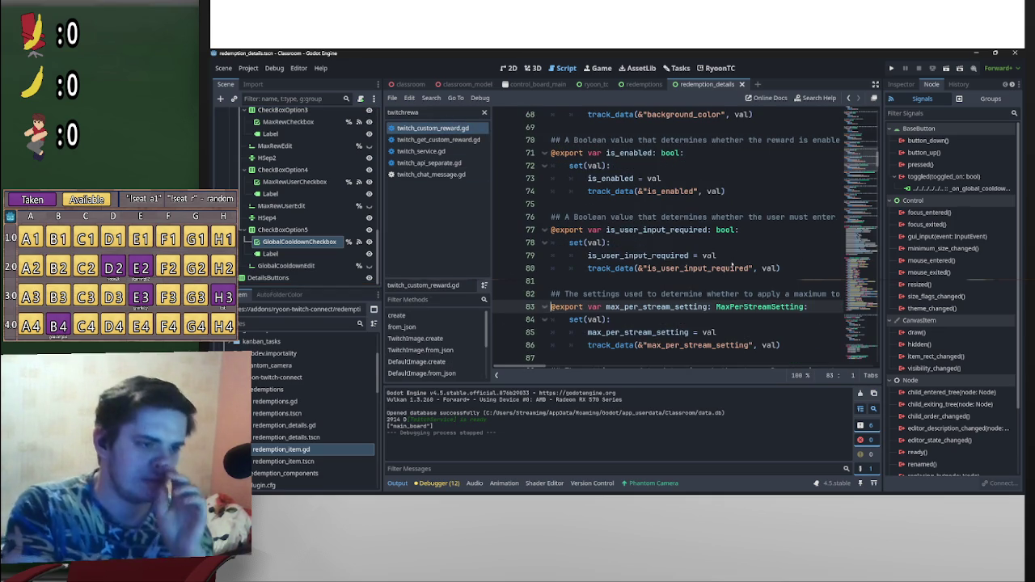
scroll(751, 298, "down", 5)
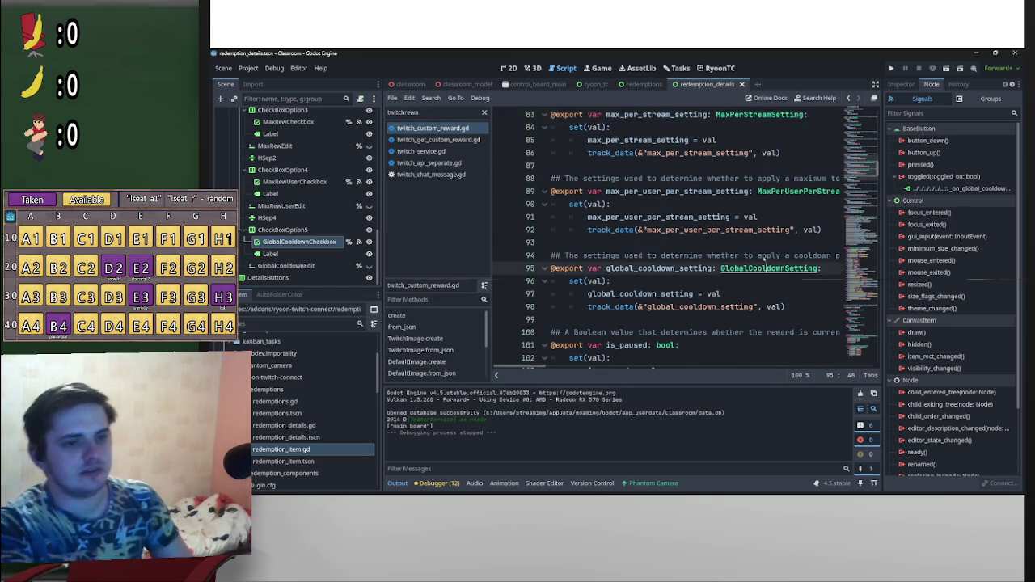
left_click(741, 267, "ctrl")
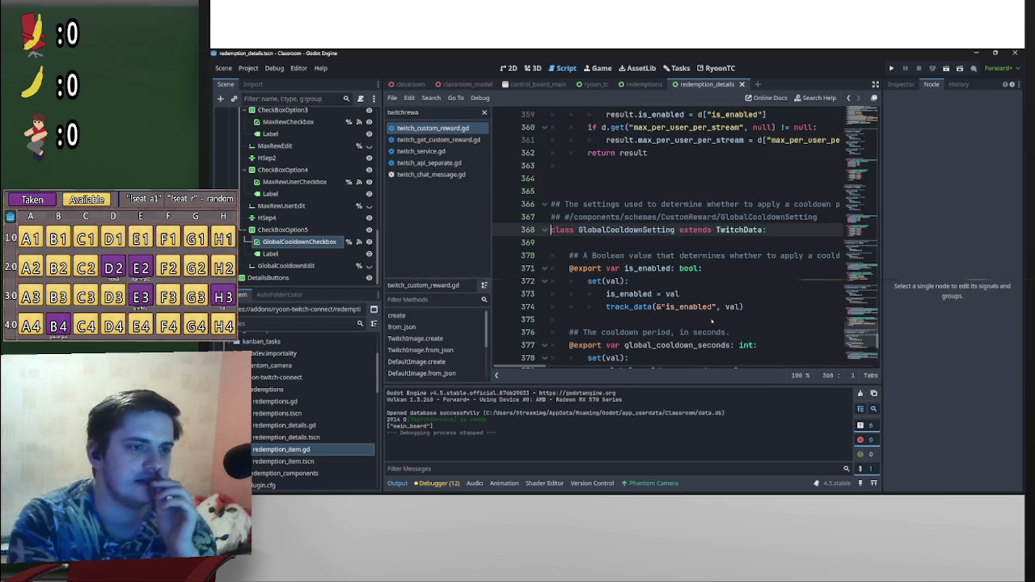
scroll(728, 275, "down", 2)
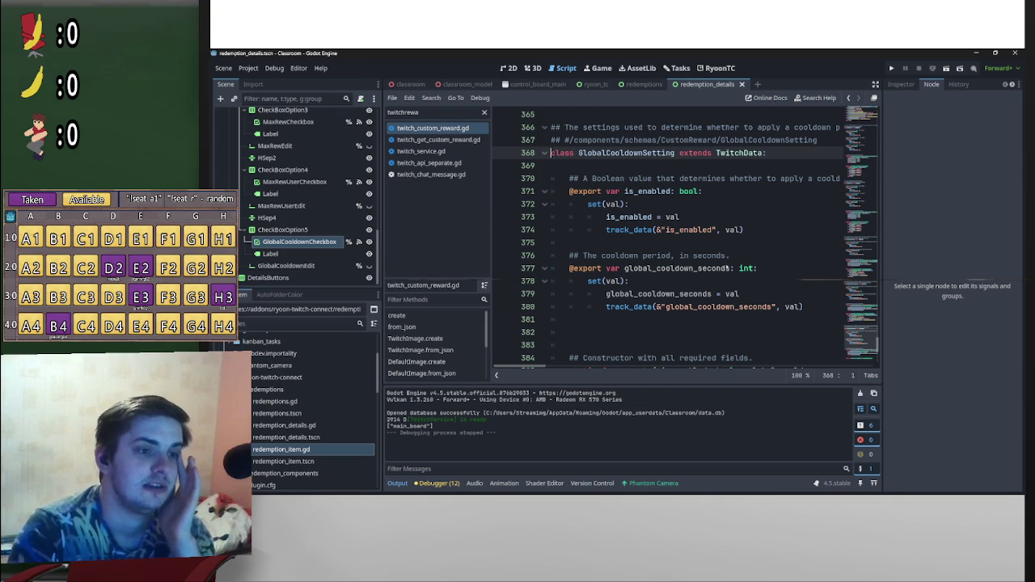
- Return to redemption_details.gd and select the GlobalCooldownEdit node
key("alt+Left")
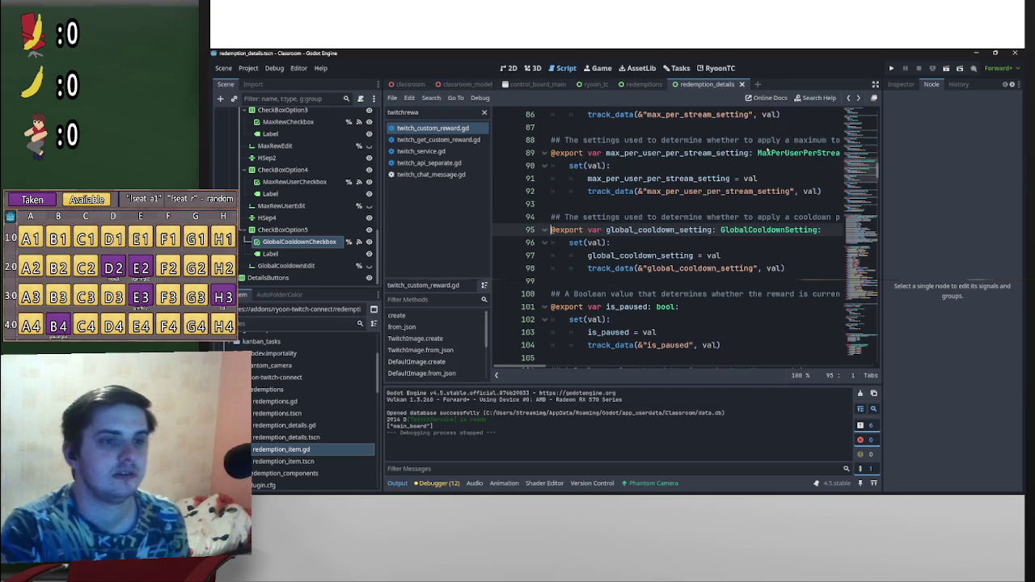
key("alt+Left")
key("alt+Left")
key("alt+Left")
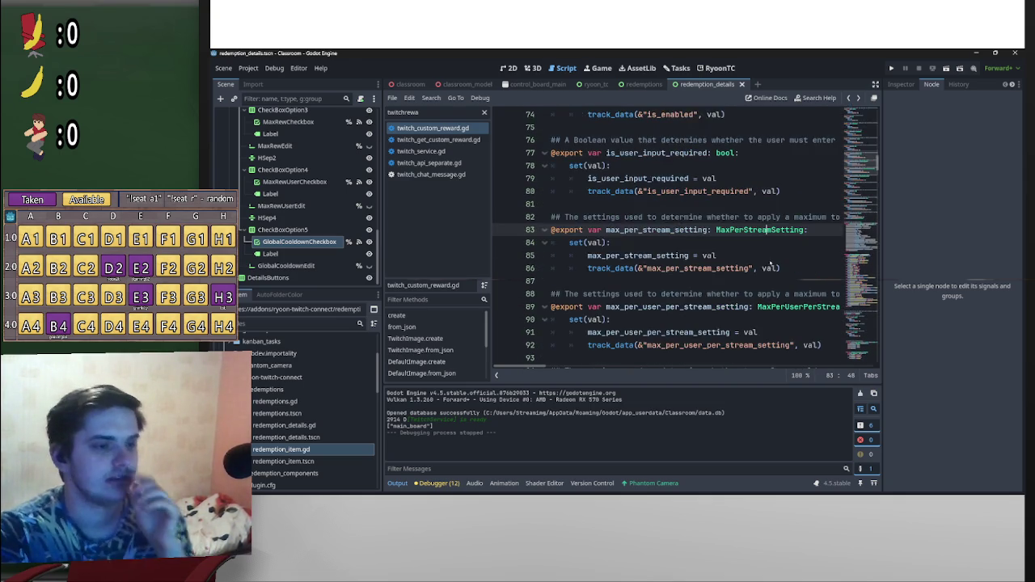
key("alt+Right")
key("alt+Left")
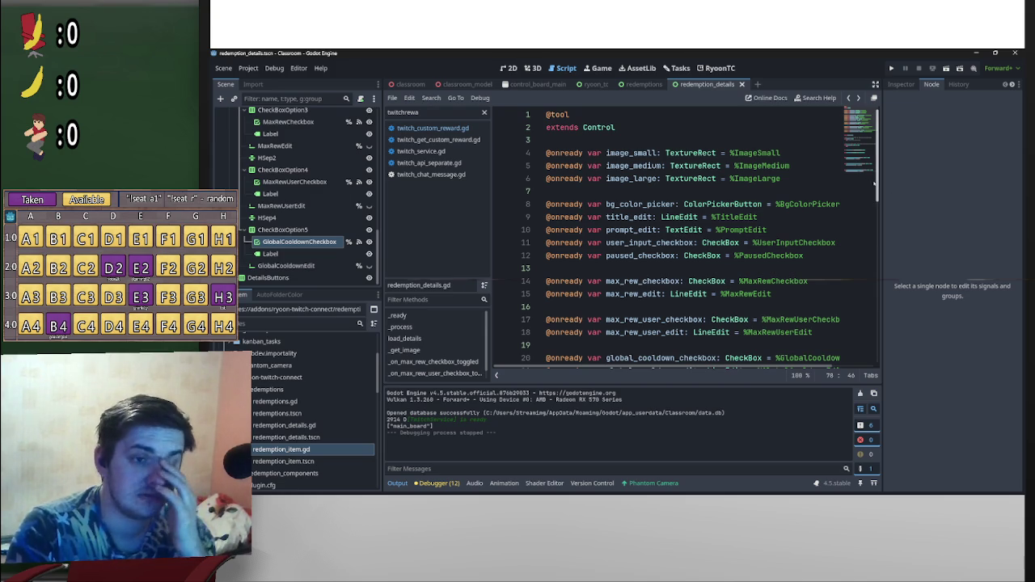
left_click_drag(878, 184, 889, 346)
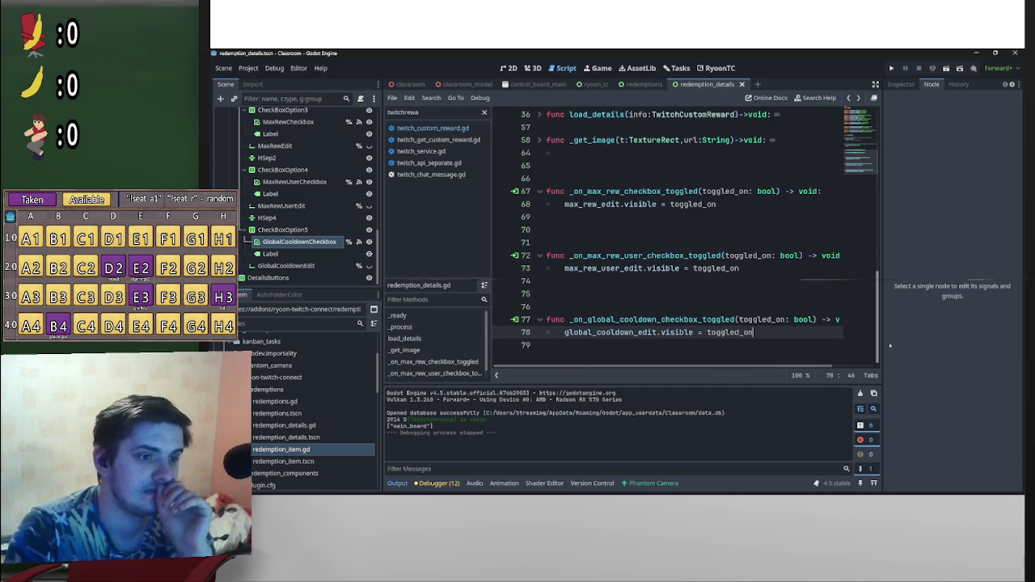
left_click(286, 265)
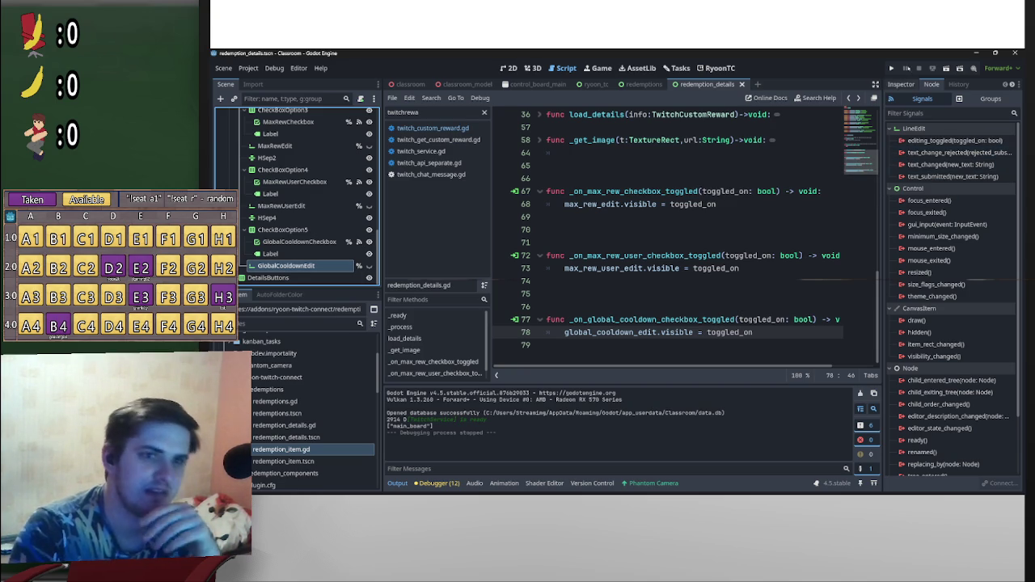
left_click(902, 84)
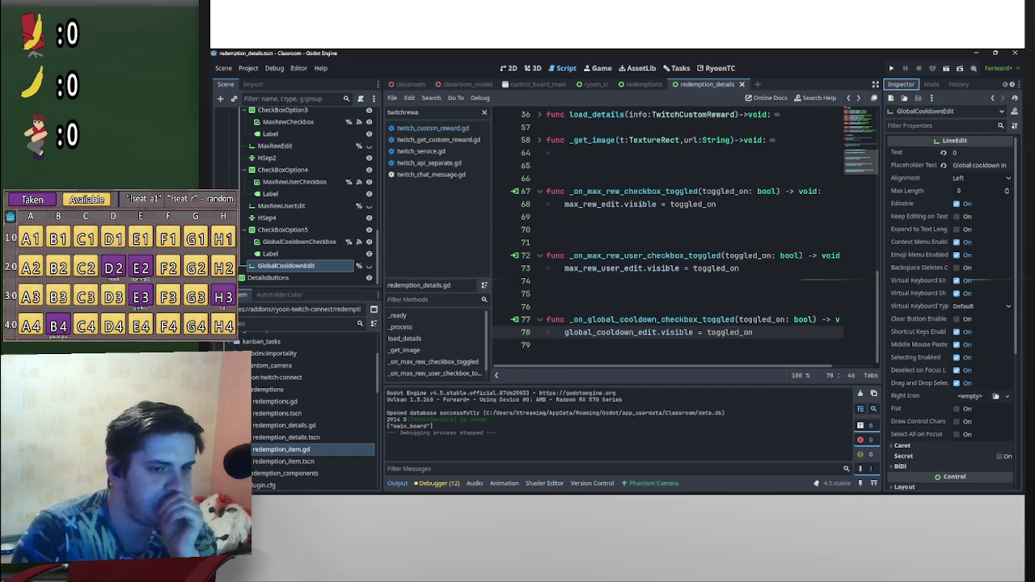
scroll(898, 269, "down", 3)
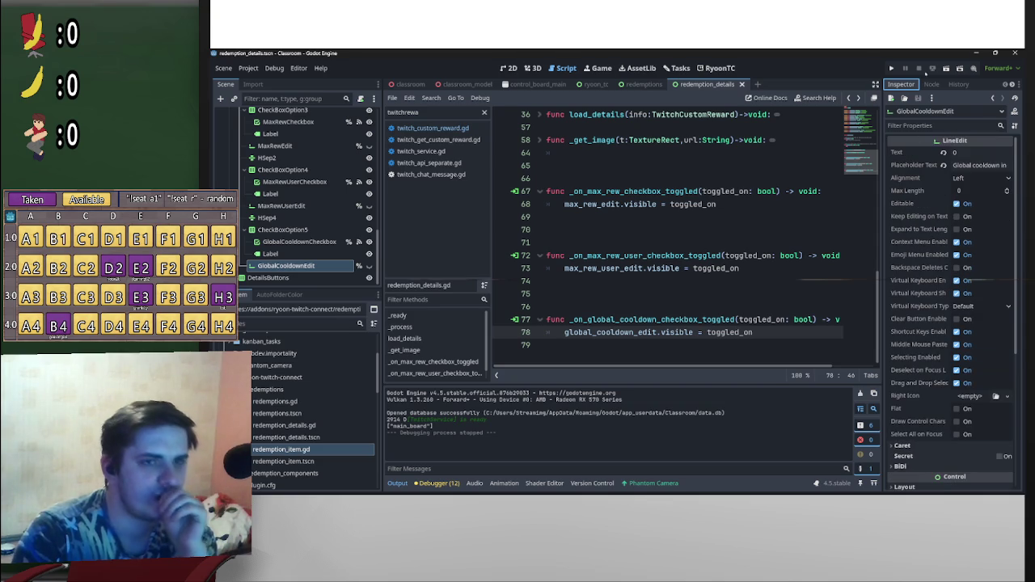
left_click(931, 84)
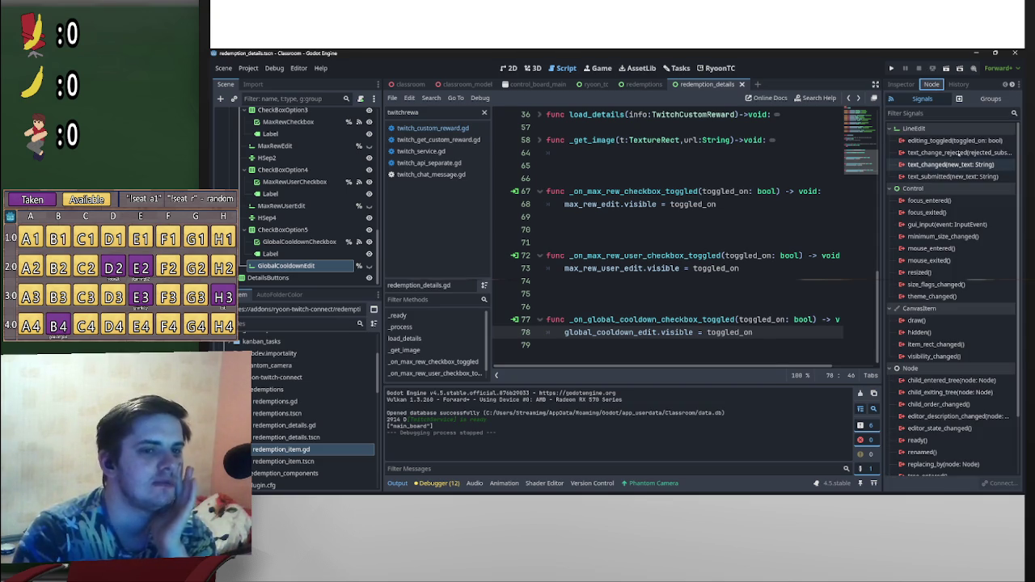
- Connect GlobalCooldownEdit's text_changed signal, creating the _on_global_cooldown_edit_text_changed stub
double_click(953, 164)
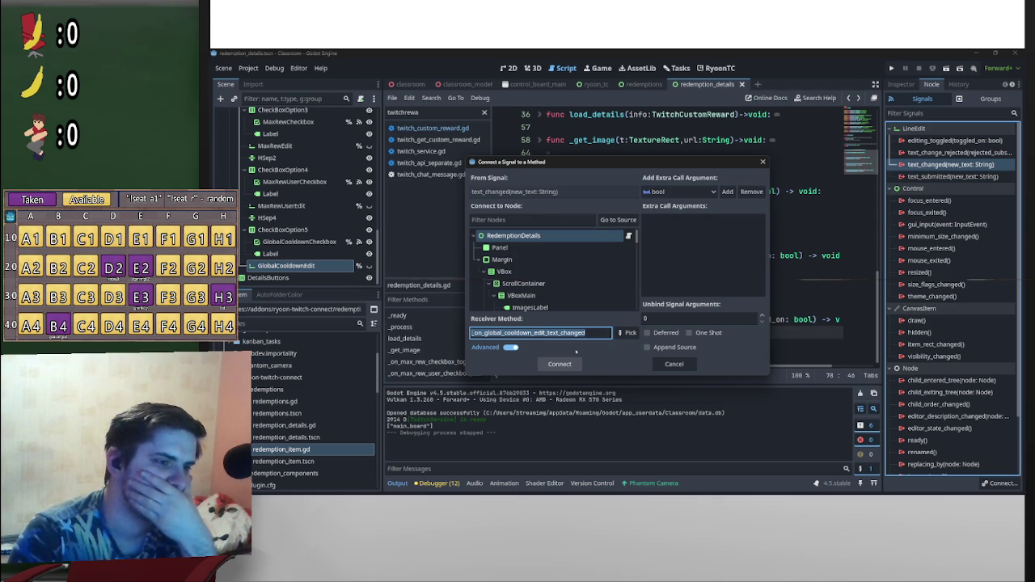
left_click(560, 364)
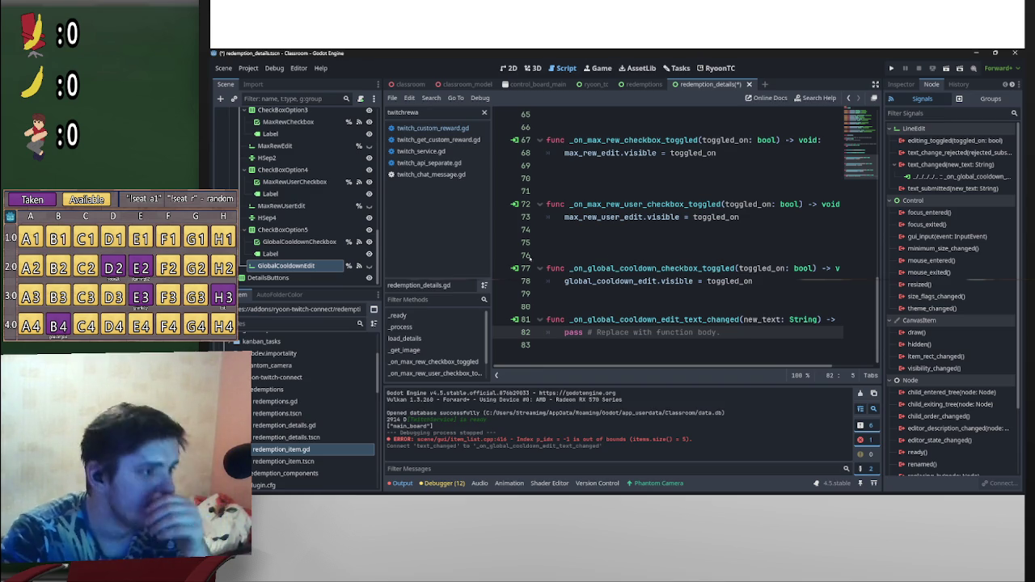
- Change GlobalCooldownEdit's type to SpinBox and show the panel in the 2D view
right_click(294, 264)
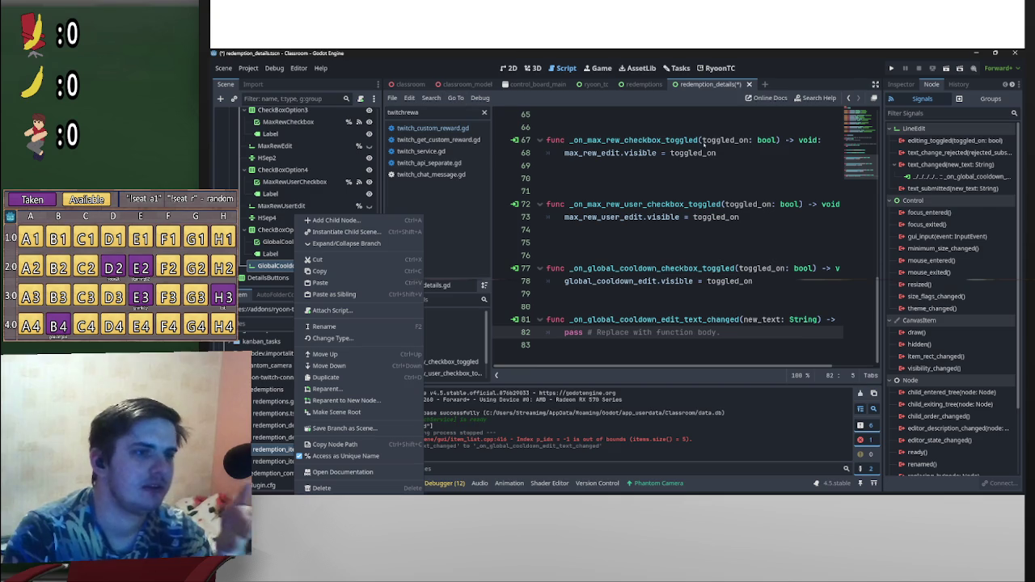
left_click(333, 338)
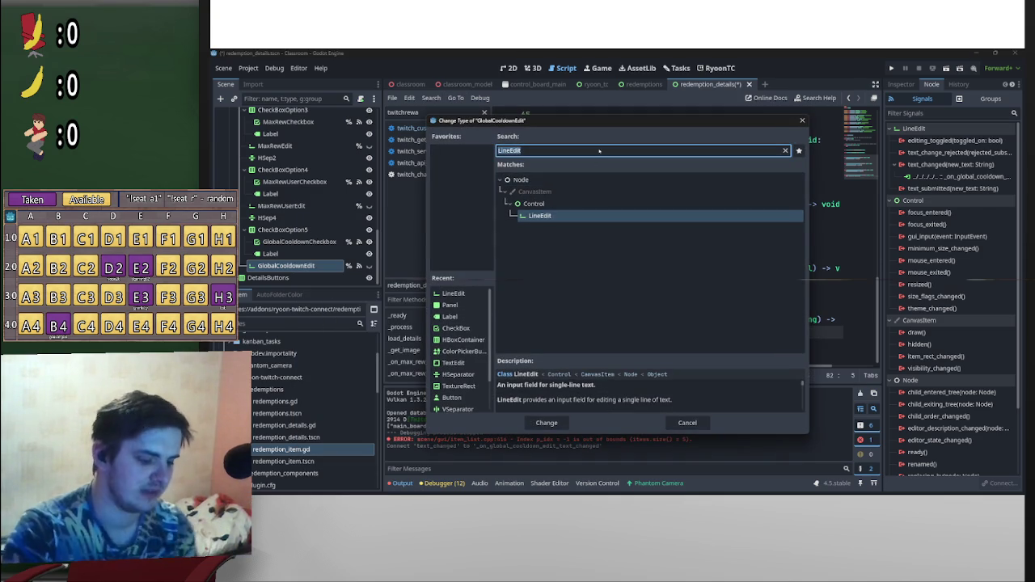
key("BackSpace")
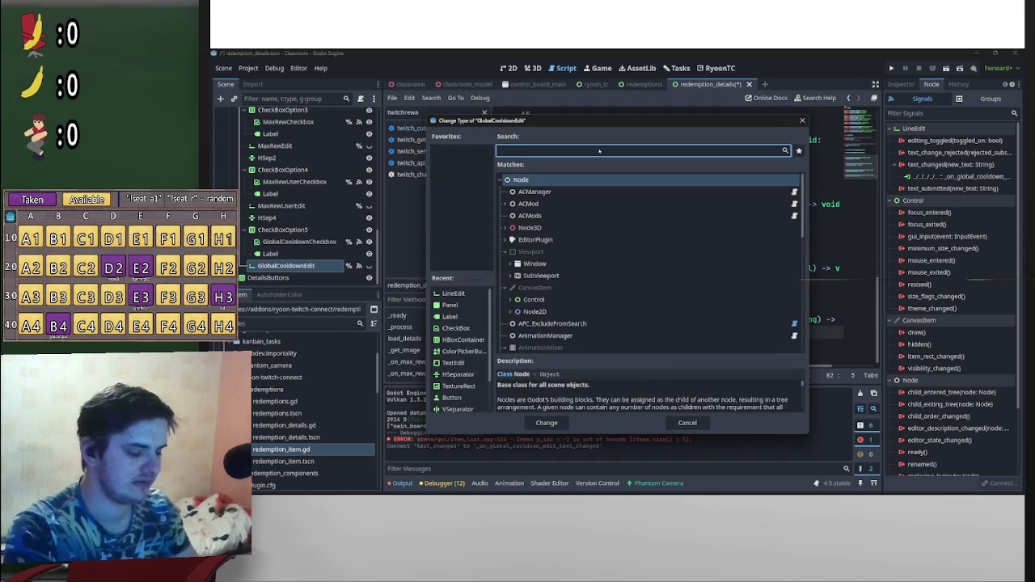
type("nu")
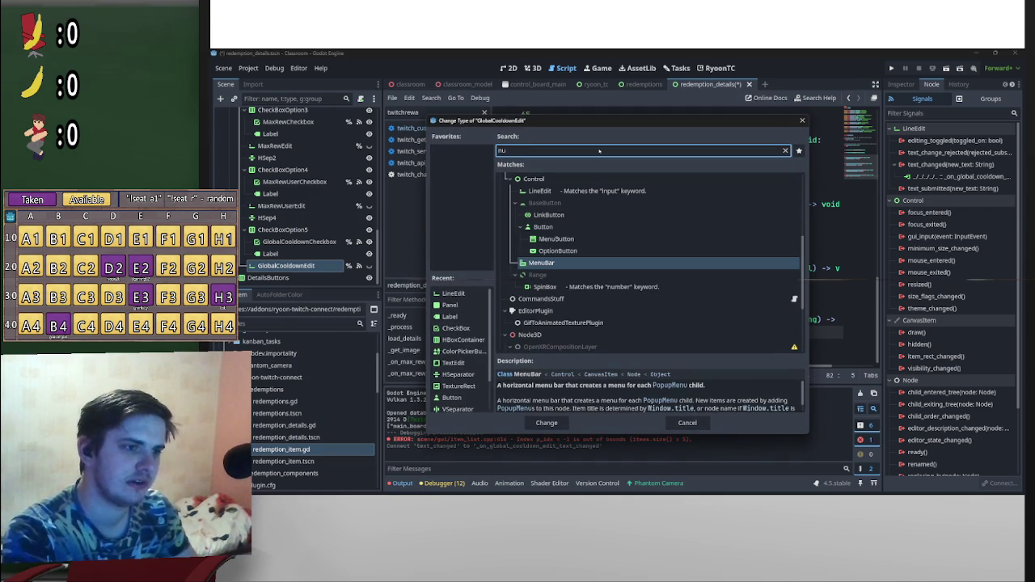
double_click(558, 287)
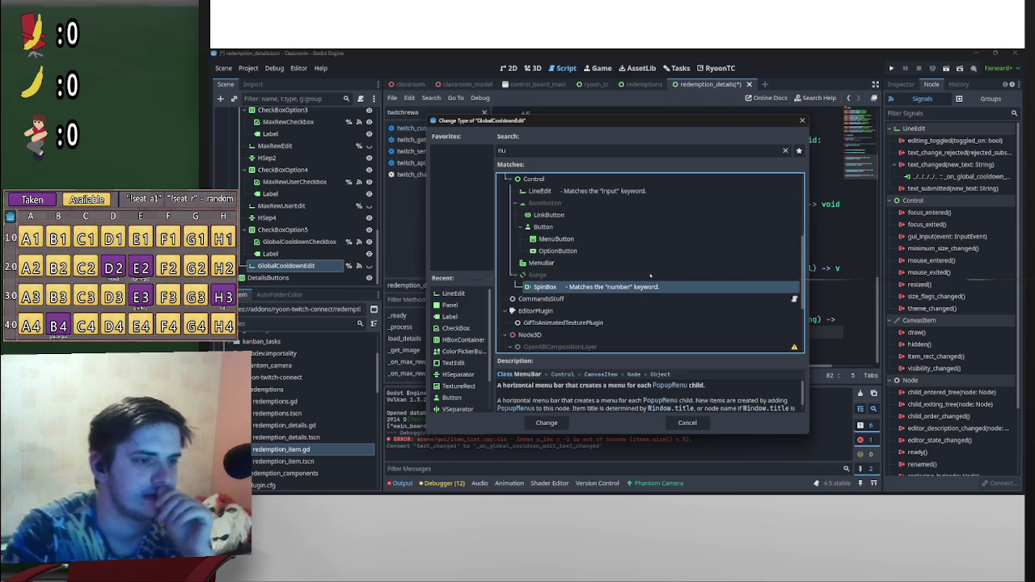
left_click(530, 67)
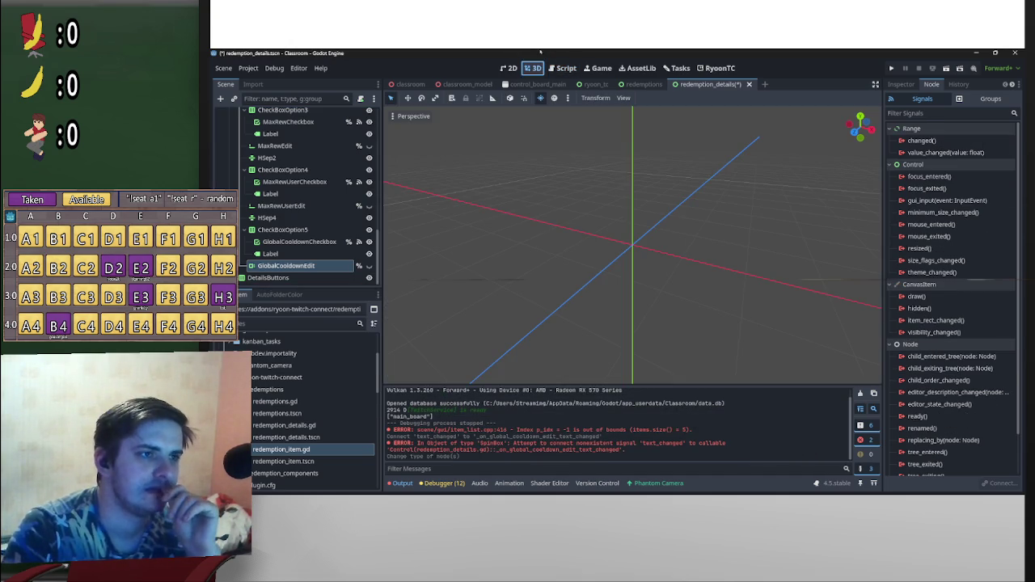
left_click(508, 68)
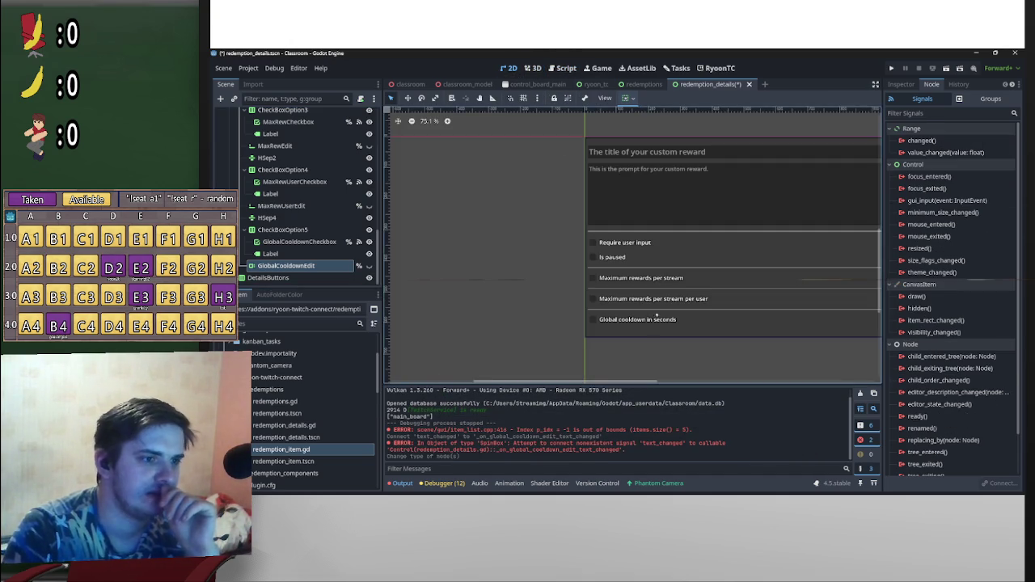
- Preview the cooldown SpinBox by toggling its visibility on and back off
scroll(631, 323, "up", 3)
scroll(631, 325, "down", 5)
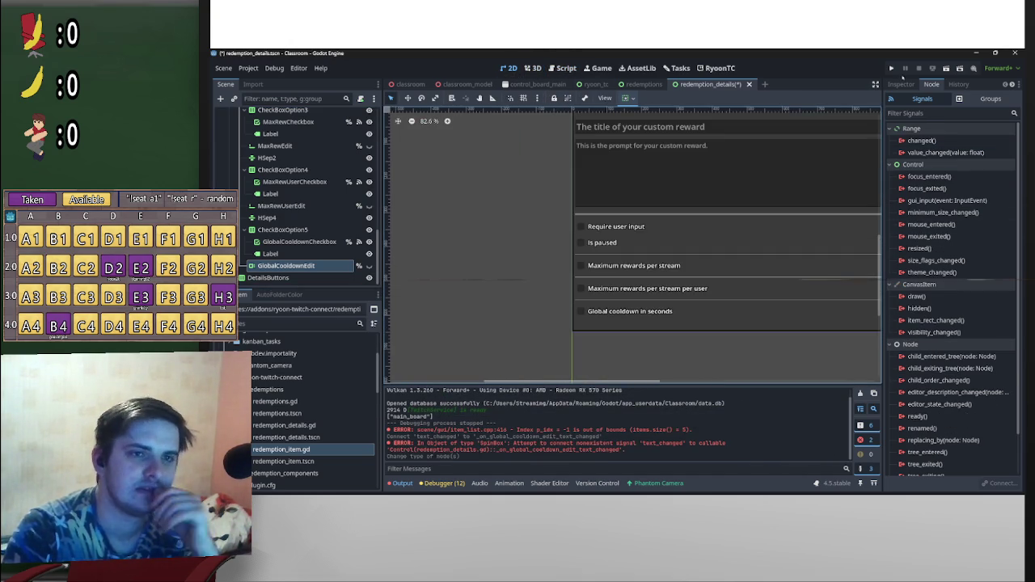
left_click(901, 85)
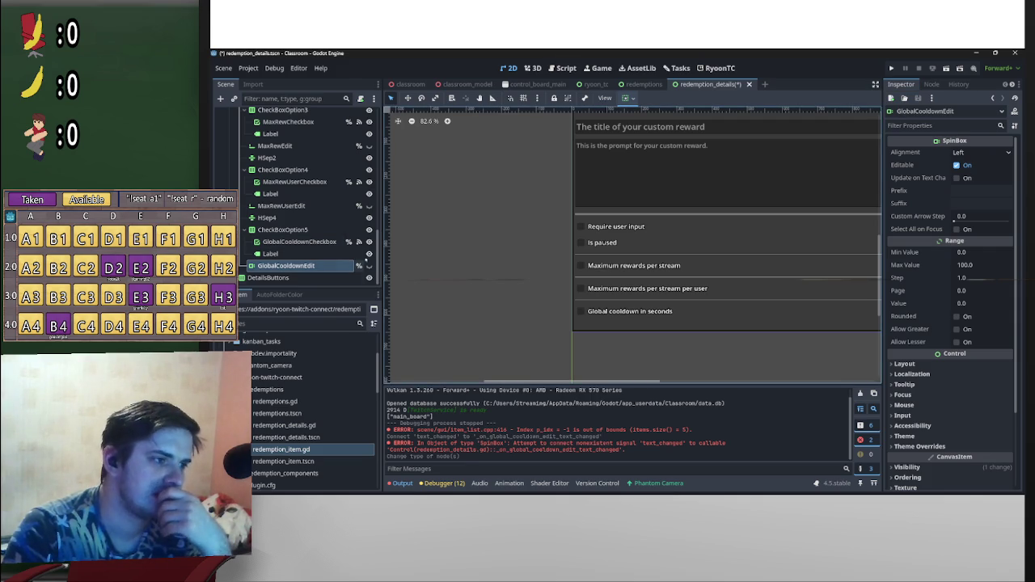
left_click(369, 265)
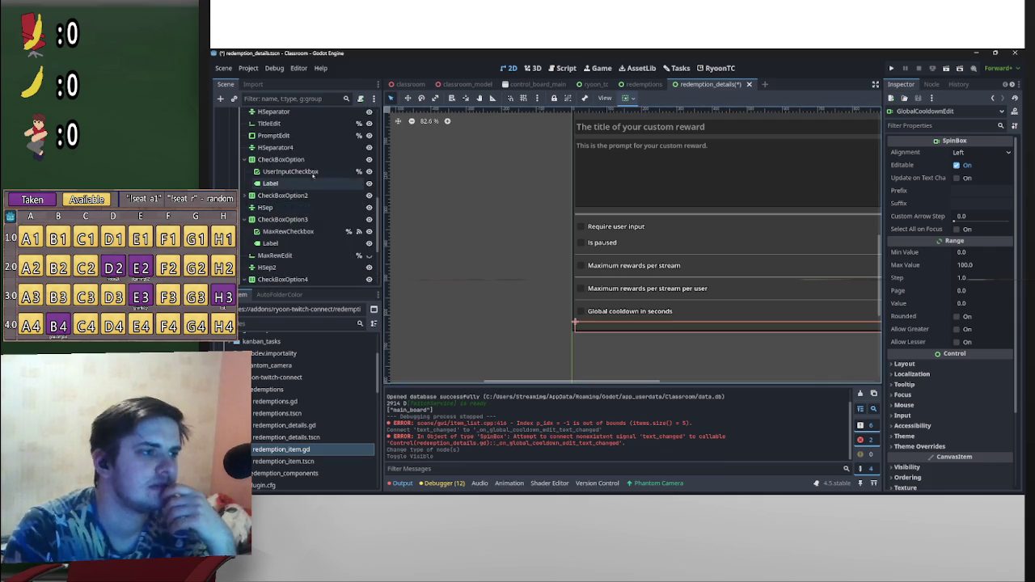
left_click(369, 266)
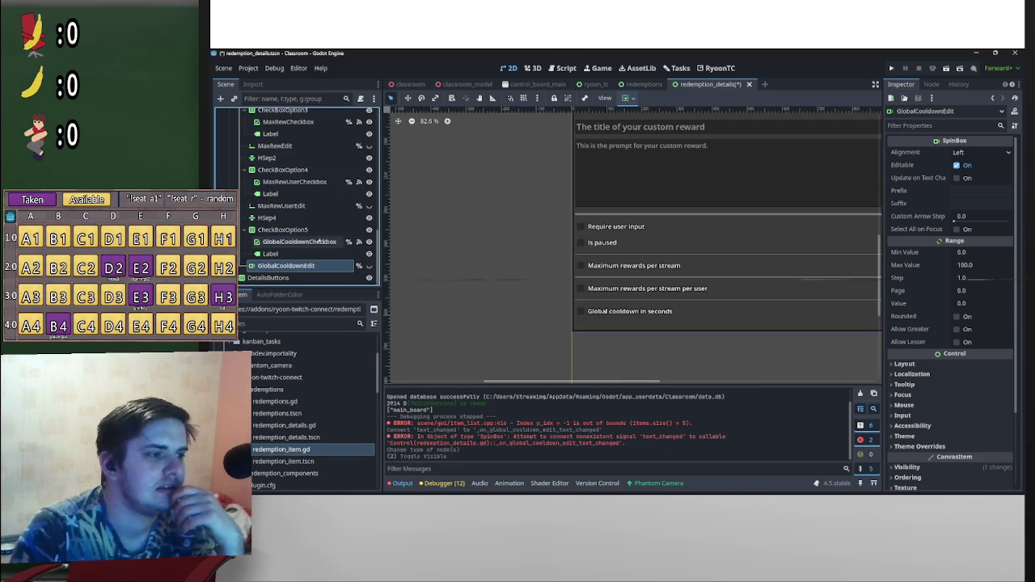
- Select MaxRewUserEdit and MaxRewEdit together and bring up their context menu
left_click(281, 205)
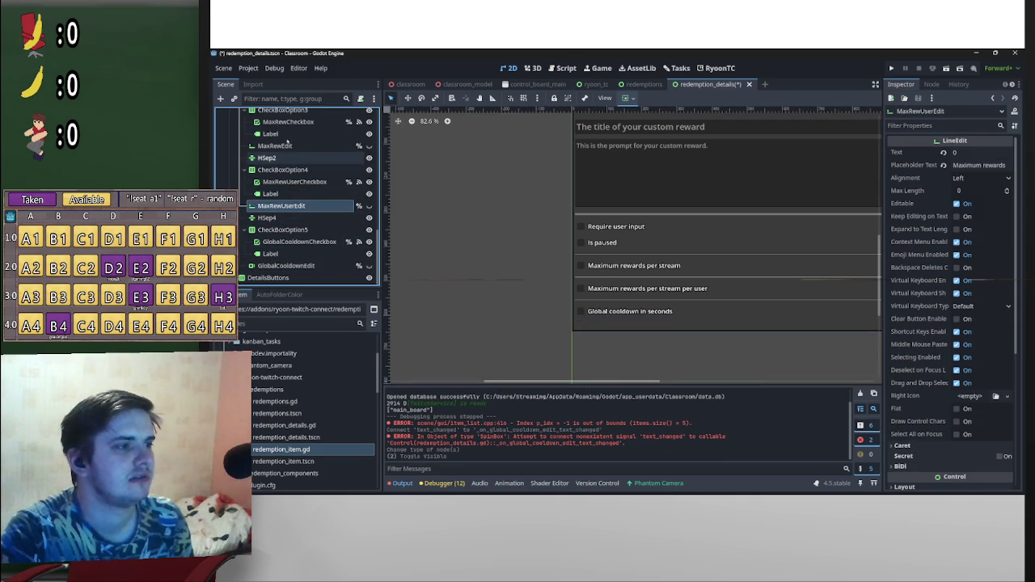
left_click(277, 145, "ctrl")
right_click(296, 147)
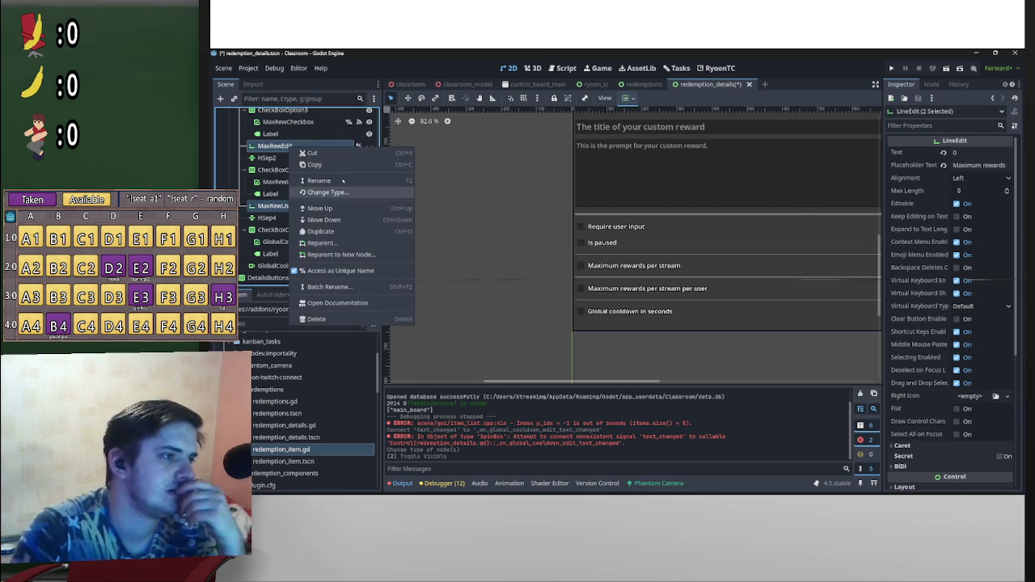
- Convert MaxRewEdit and MaxRewUserEdit into SpinBoxes
left_click(325, 193)
type("spin")
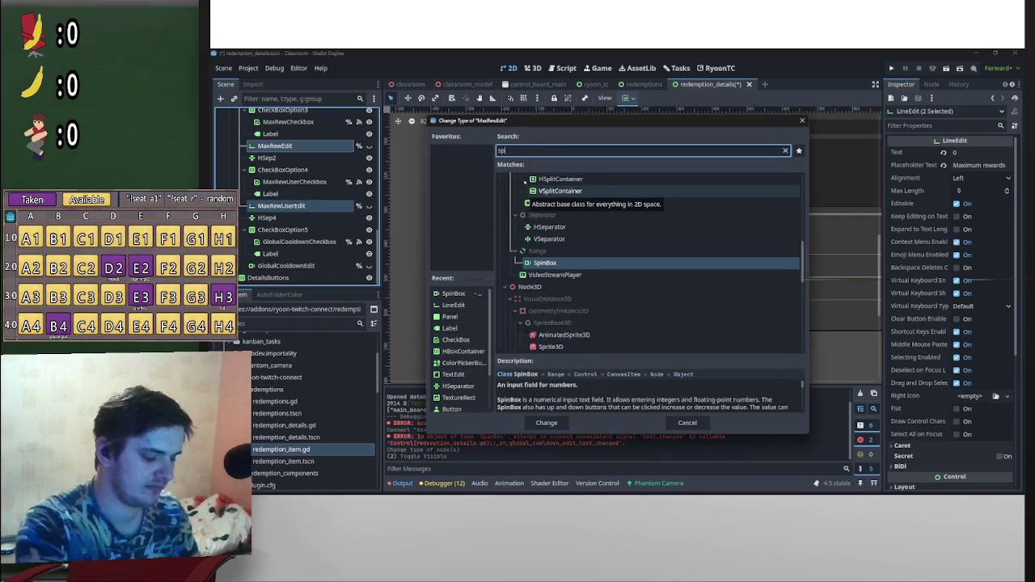
double_click(537, 259)
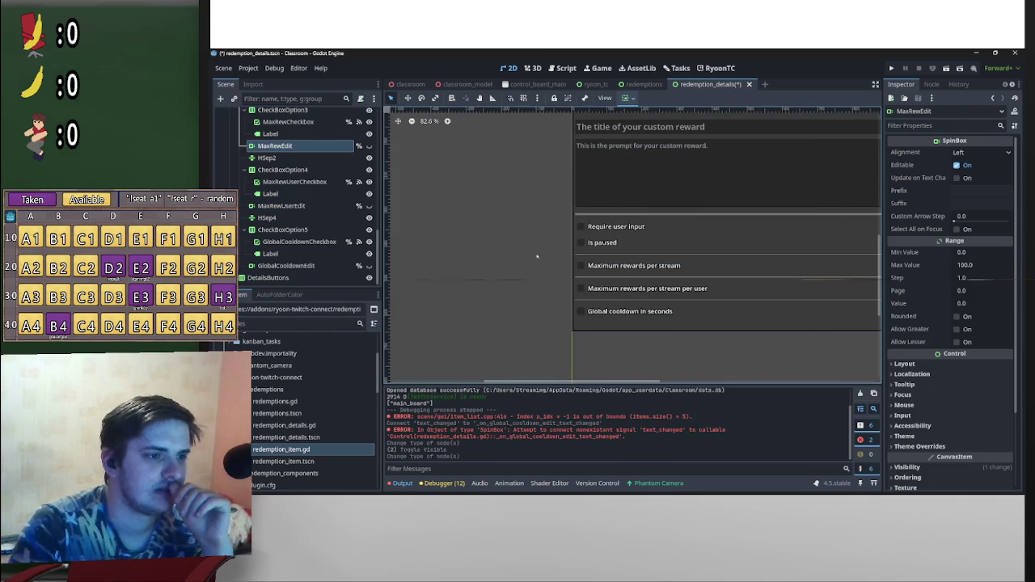
- Make the MaxRewEdit SpinBox visible and set its Custom Arrow Step to 1
left_click(369, 146)
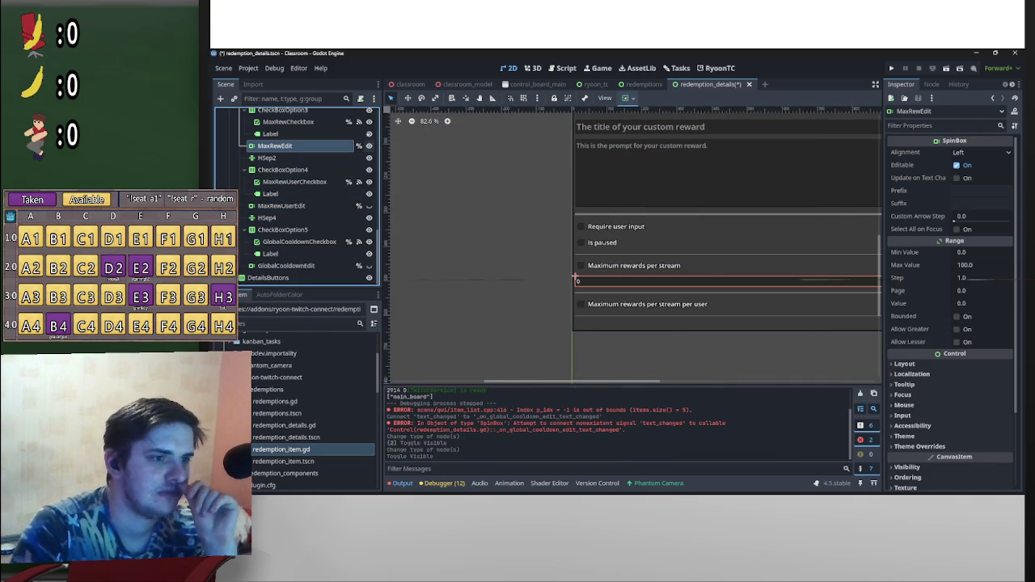
scroll(719, 283, "down", 2)
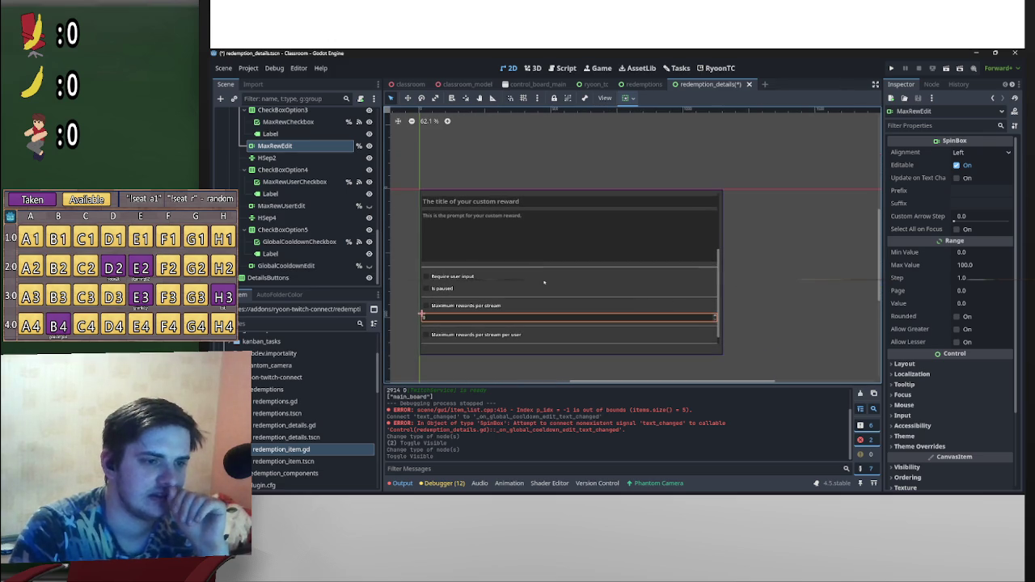
left_click_drag(582, 293, 669, 317)
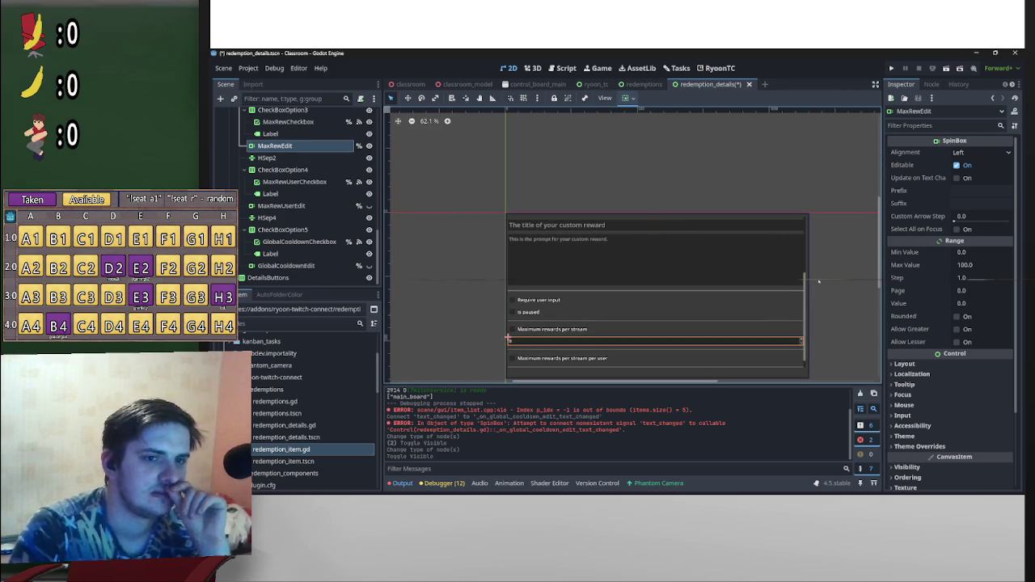
double_click(961, 217)
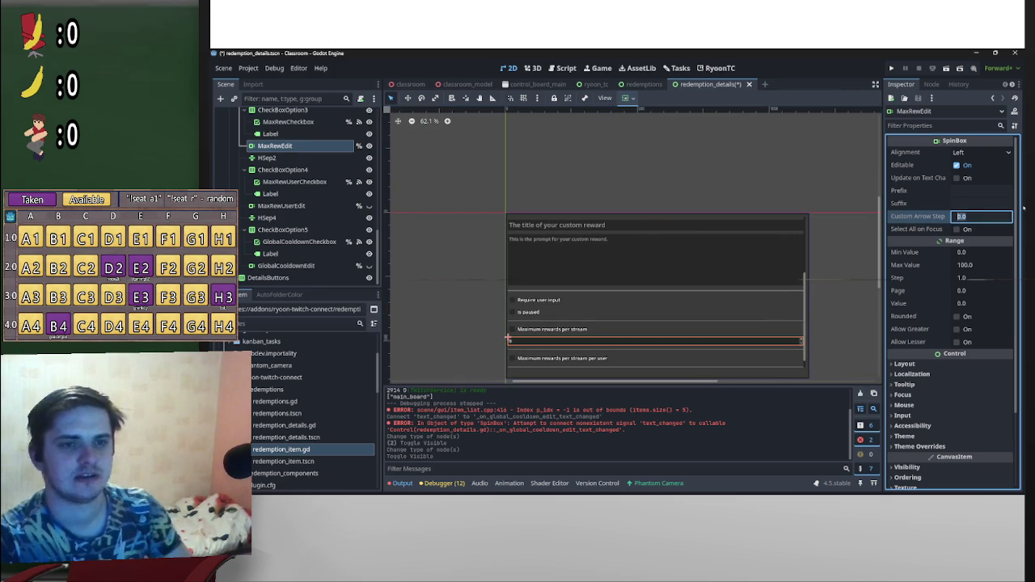
type("1")
key("Return")
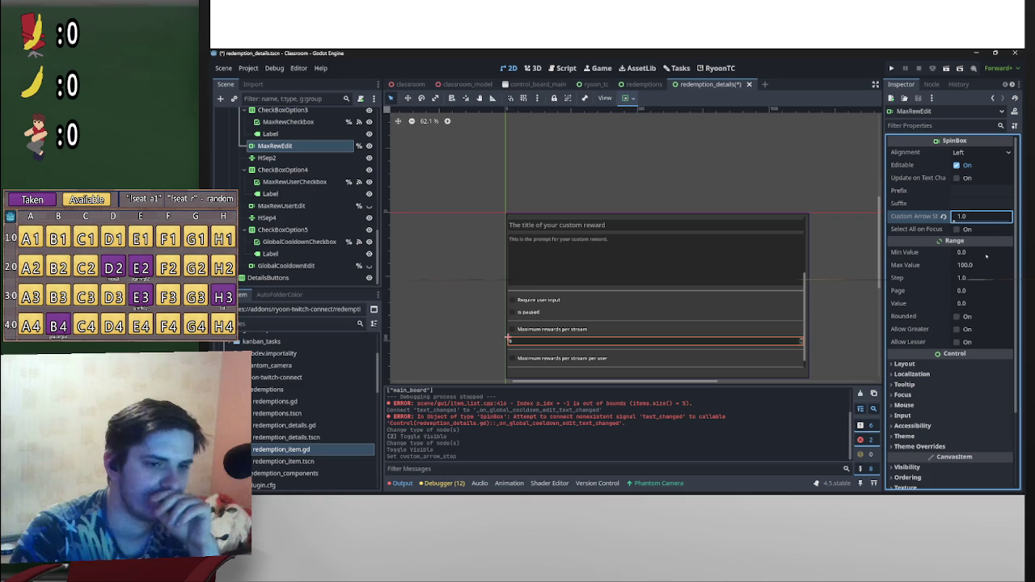
- Set Max Value to 10000000 on all three reward spin boxes, keeping step 1.0
mouse_move(971, 260)
left_mouse_down()
mouse_move(619, 266)
mouse_move(975, 253)
left_mouse_up()
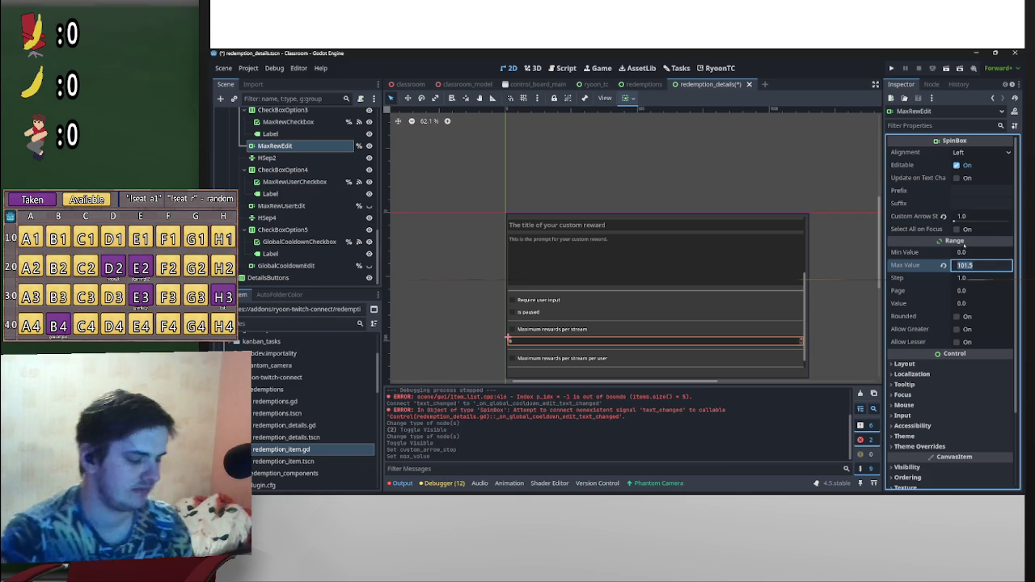
type("100")
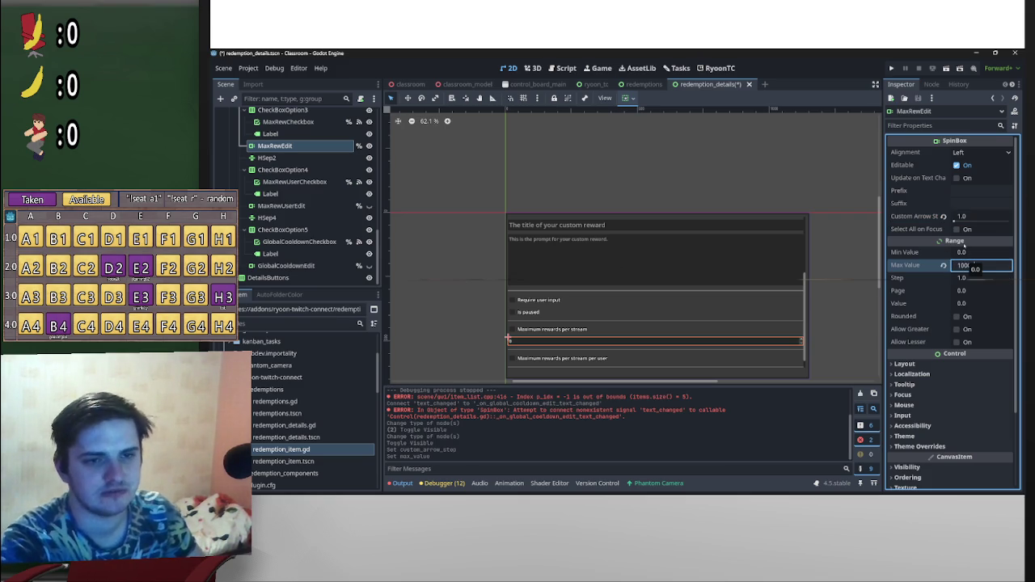
type("00")
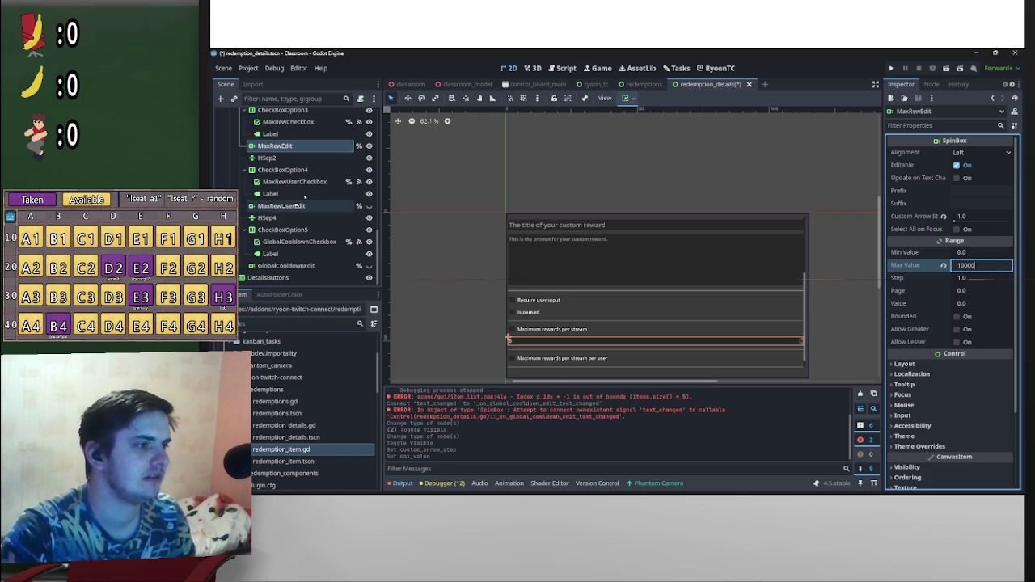
left_click(281, 205, "ctrl")
left_click(286, 265, "ctrl")
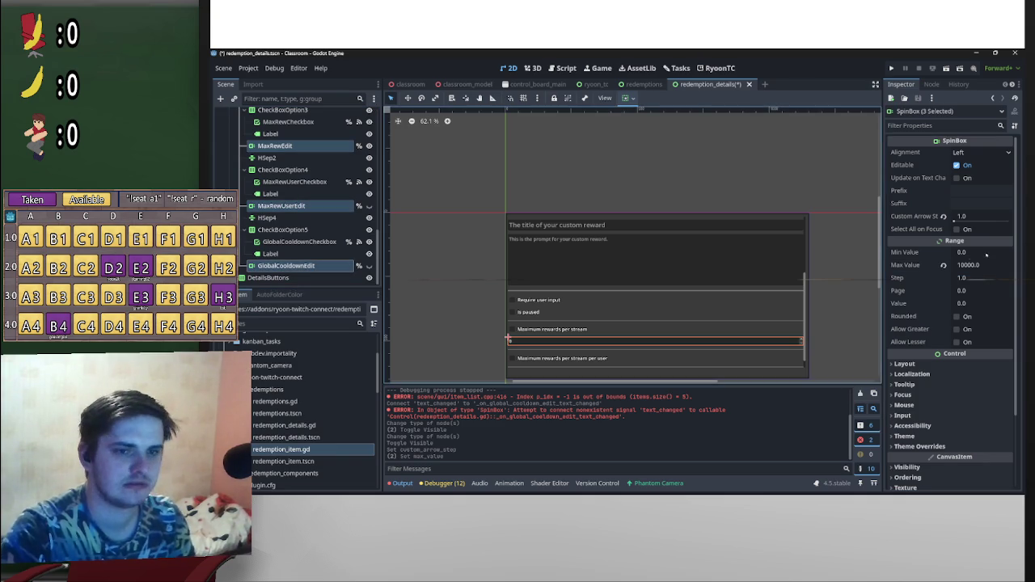
type("10000000")
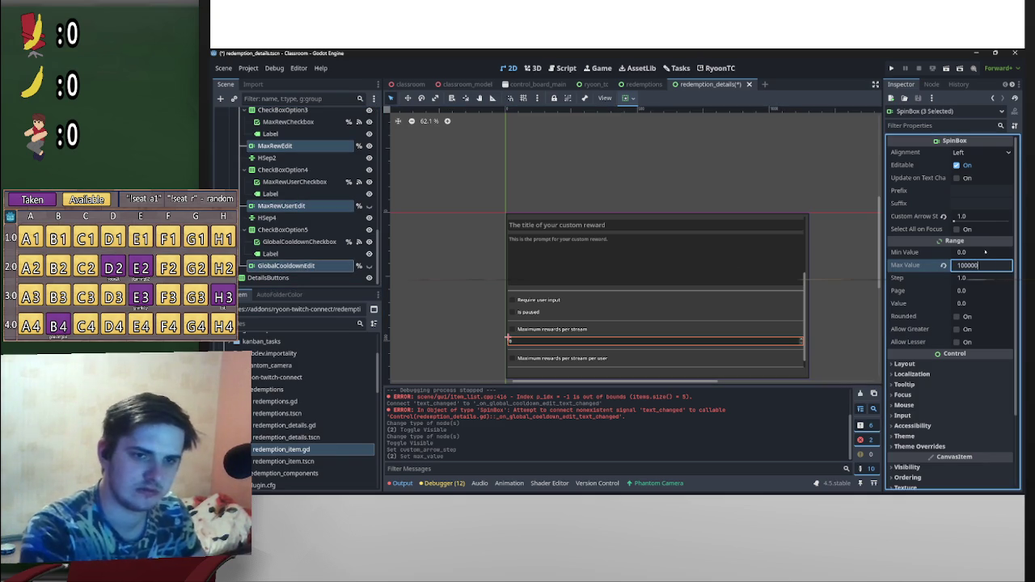
key("Return")
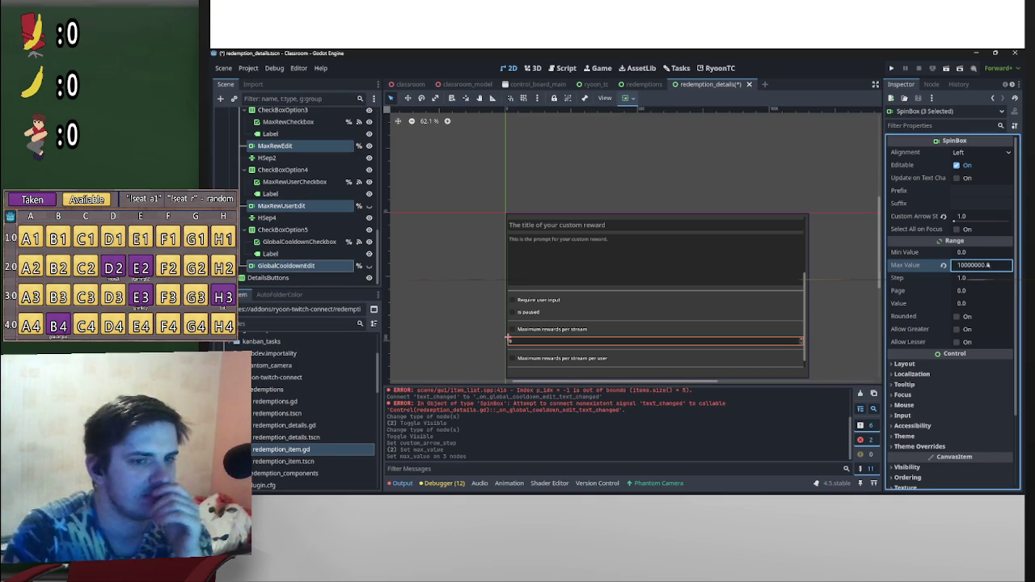
key("Tab")
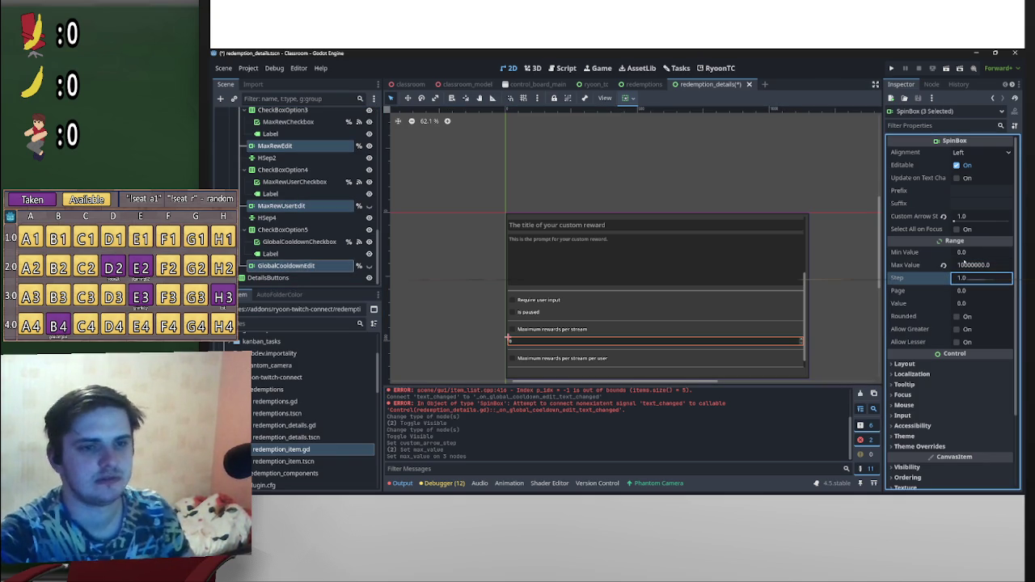
key("Right")
left_click(983, 217)
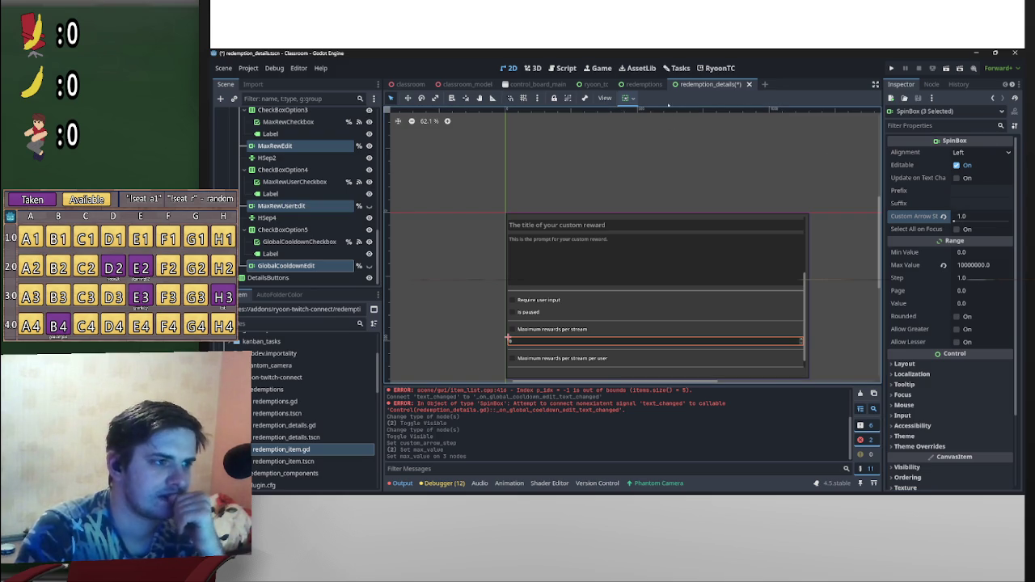
- Save the redemption_details scene and view the GlobalCooldownEdit spin box's signals
left_click(596, 139)
key("ctrl+s")
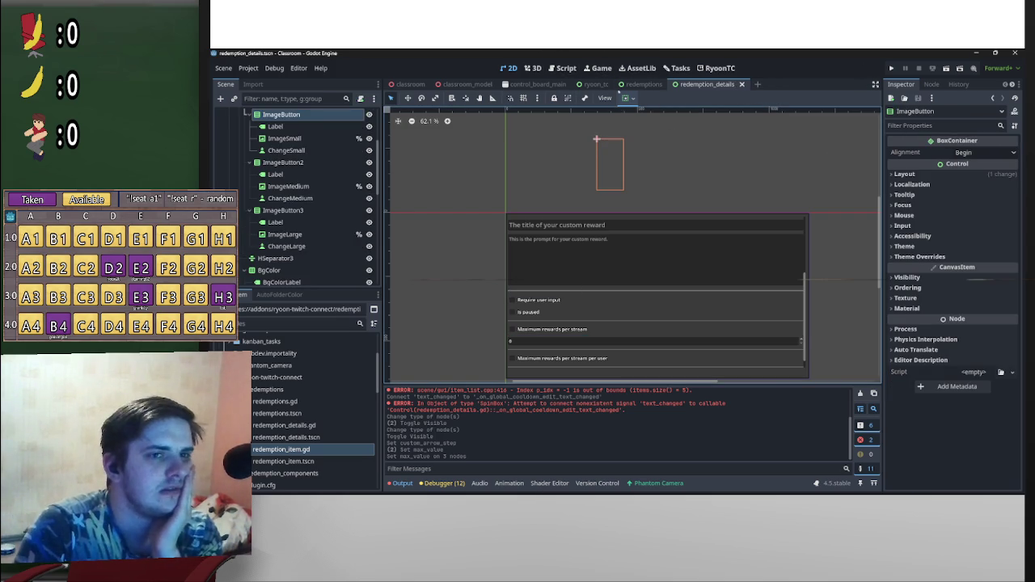
scroll(313, 258, "down", 10)
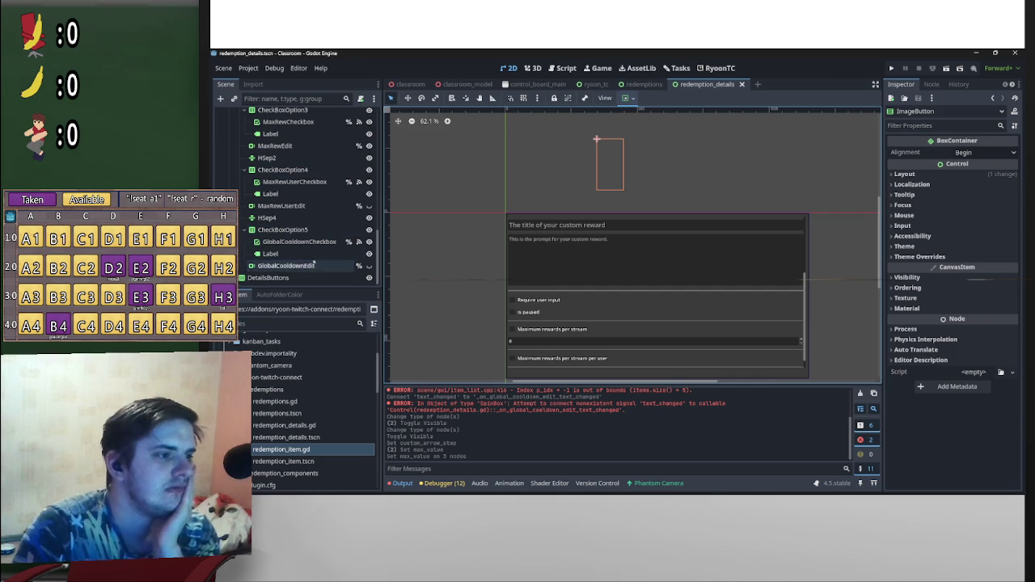
left_click(291, 266)
left_click(932, 84)
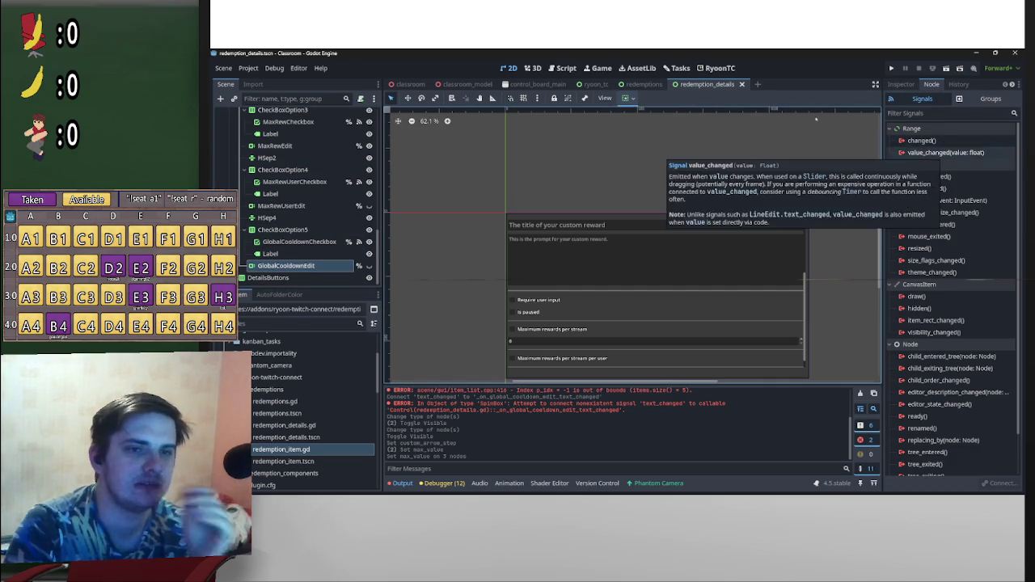
left_click(563, 68)
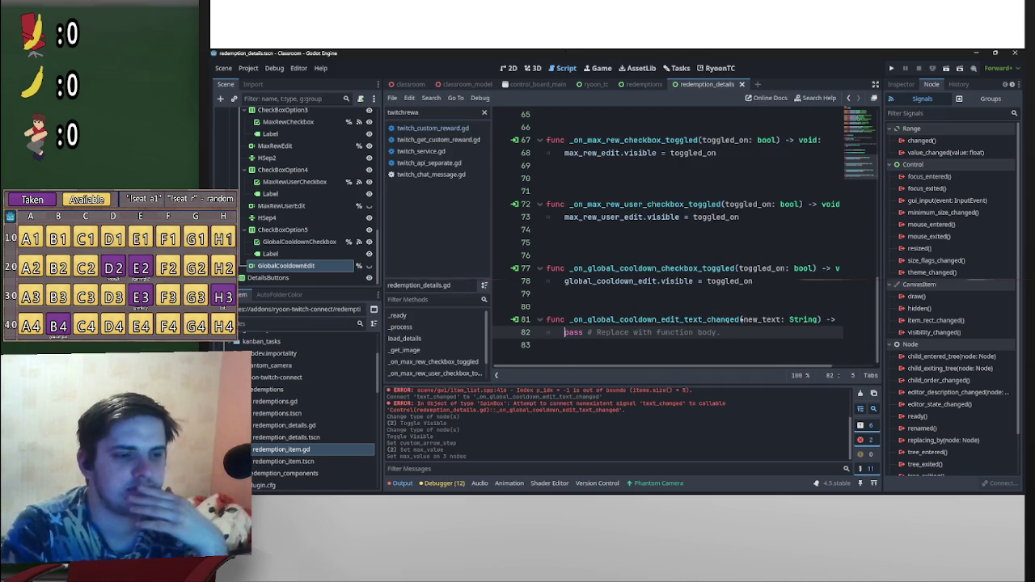
- Delete the unused _on_global_cooldown_edit_text_changed handler
key("shift+End")
key("shift+Up")
key("BackSpace")
key("BackSpace")
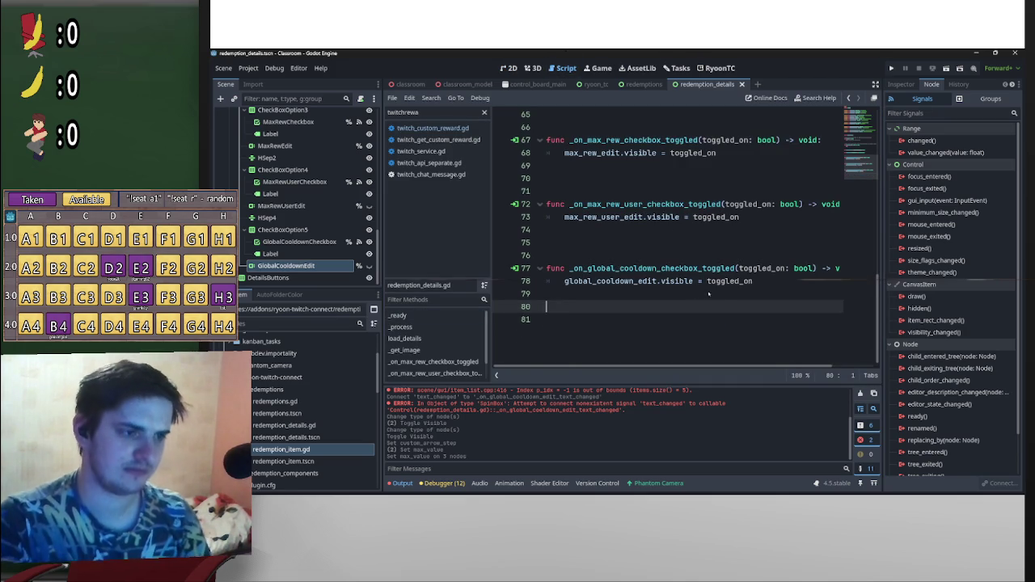
key("BackSpace")
key("BackSpace")
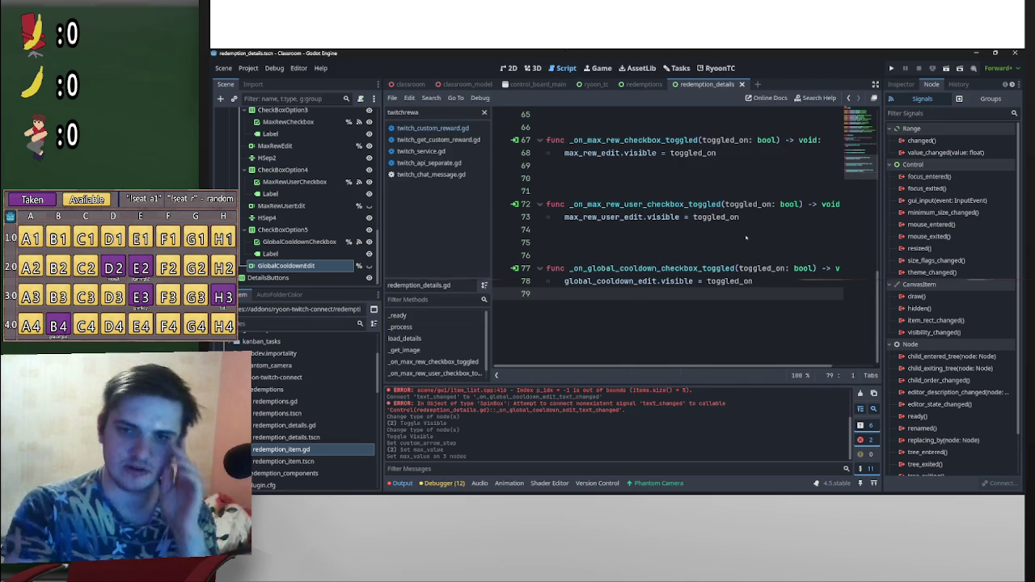
- Expand load_details and delete the empty _process function with its comment
scroll(710, 214, "up", 6)
scroll(710, 214, "up", 3)
scroll(717, 212, "down", 4)
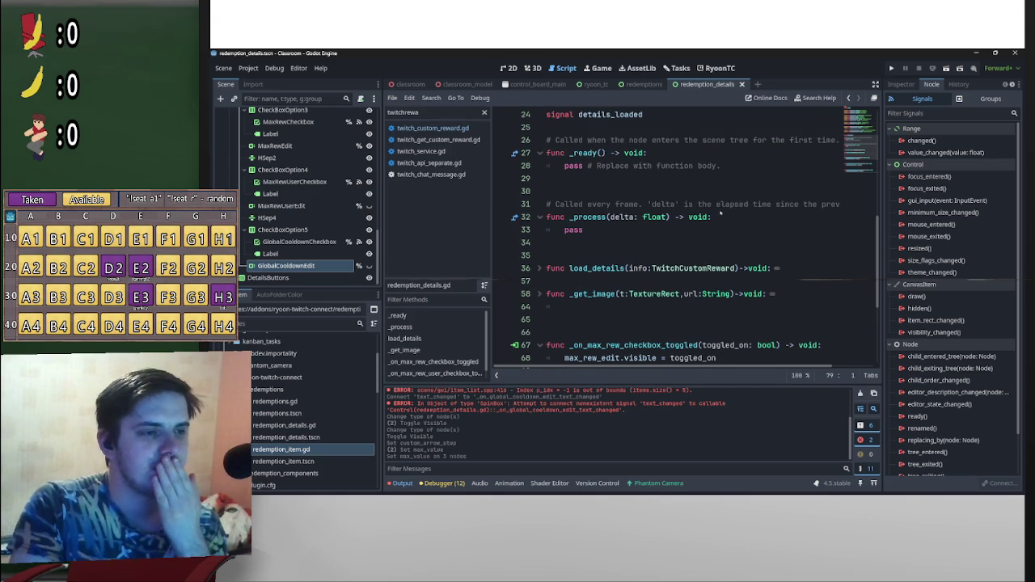
scroll(720, 212, "down", 4)
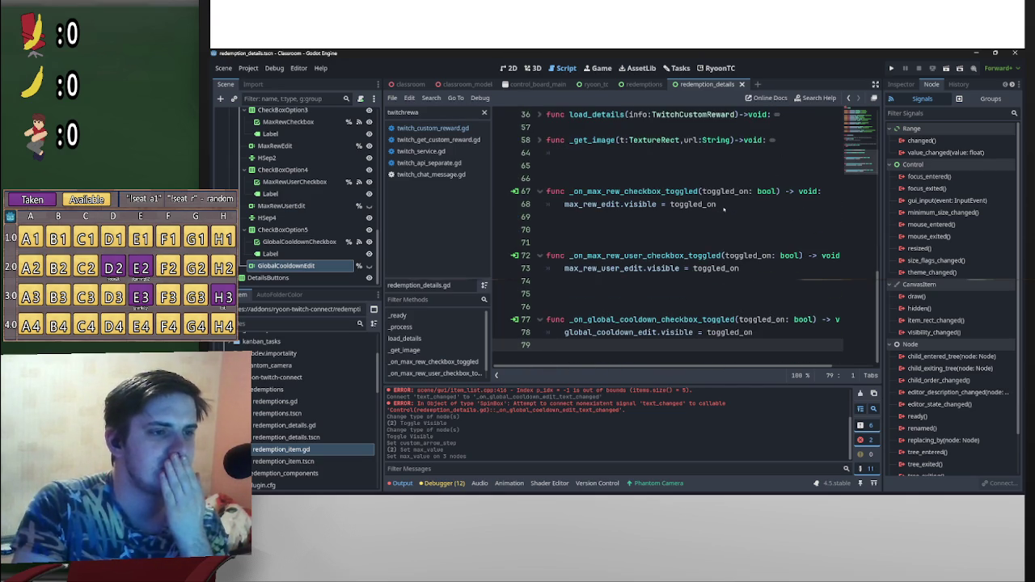
scroll(725, 208, "up", 8)
scroll(725, 210, "down", 2)
scroll(725, 210, "down", 3)
left_click(539, 230)
scroll(566, 226, "down", 2)
scroll(566, 226, "up", 2)
left_click(598, 191)
left_click(547, 152, "shift")
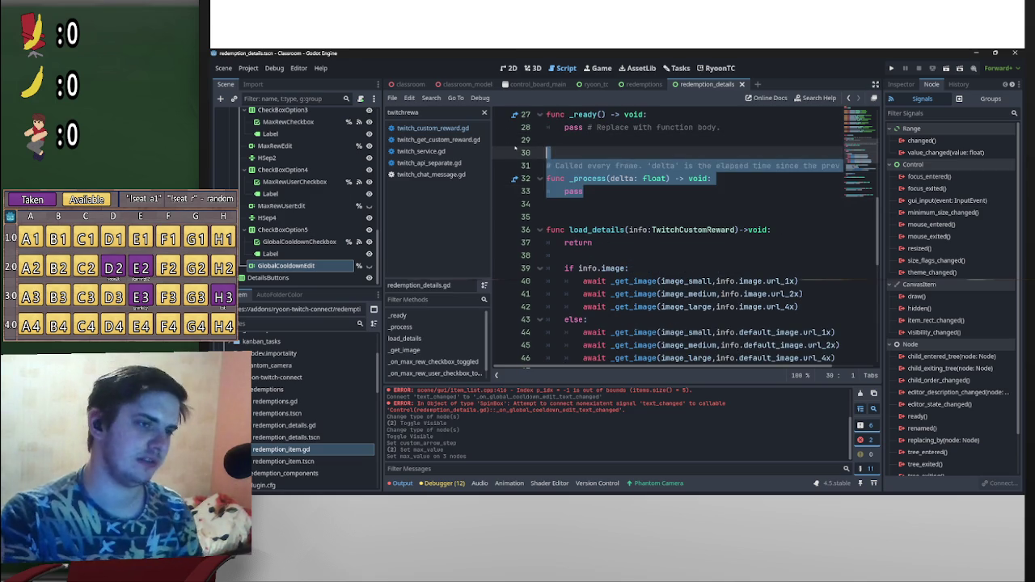
key("BackSpace")
key("BackSpace")
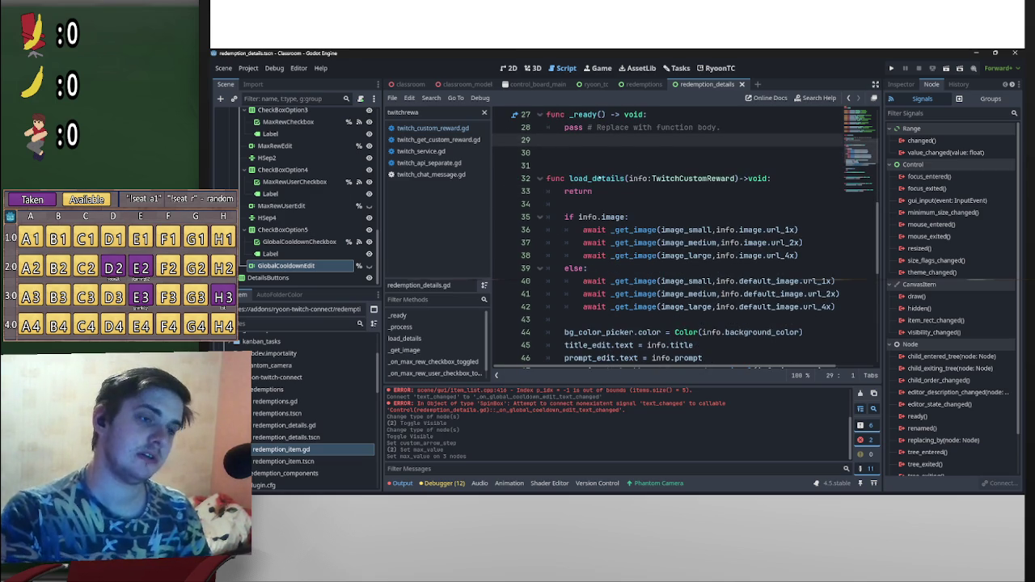
key("BackSpace")
- Insert blank lines after the paused_checkbox assignment, before details_loaded.emit()
scroll(623, 154, "down", 3)
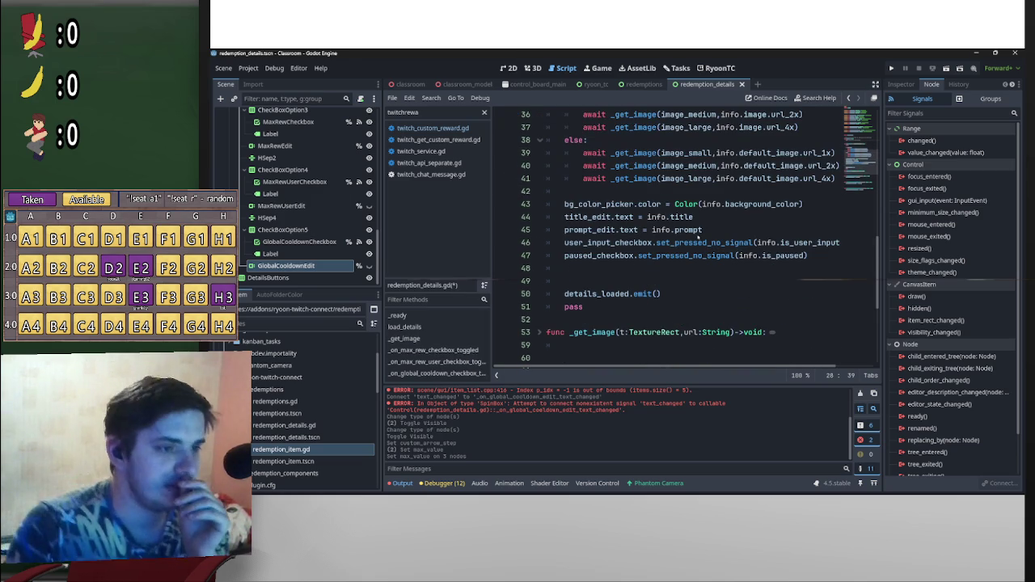
left_click(617, 262)
key("Return")
key("Return")
key("Return")
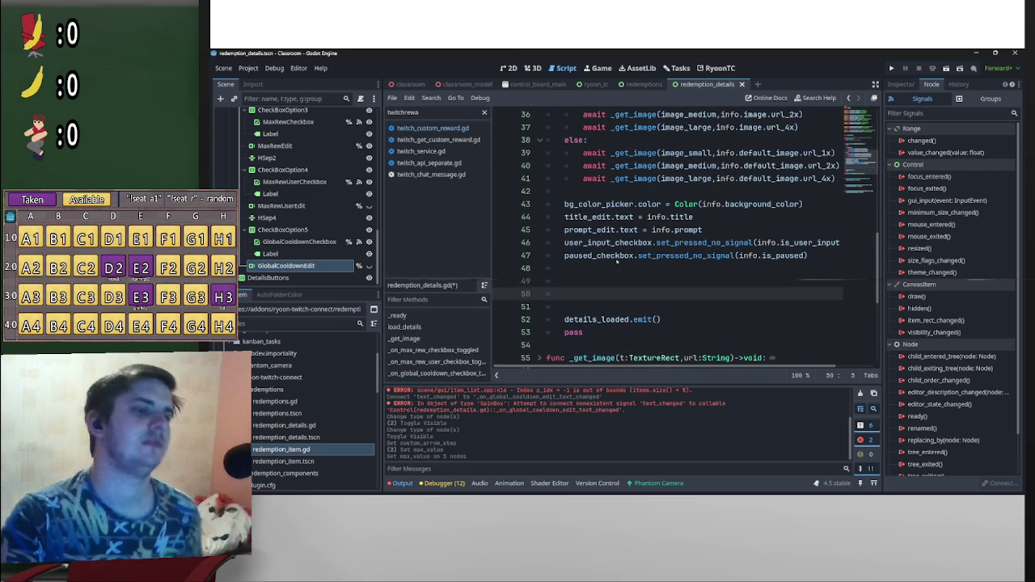
key("Up")
key("Up")
key("Up")
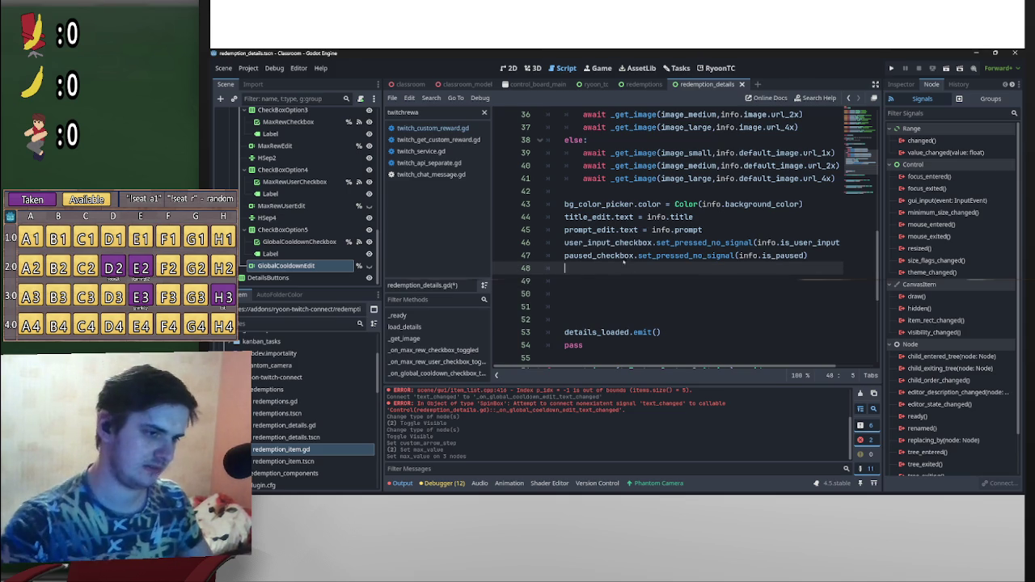
scroll(710, 279, "up", 4)
scroll(710, 279, "up", 5)
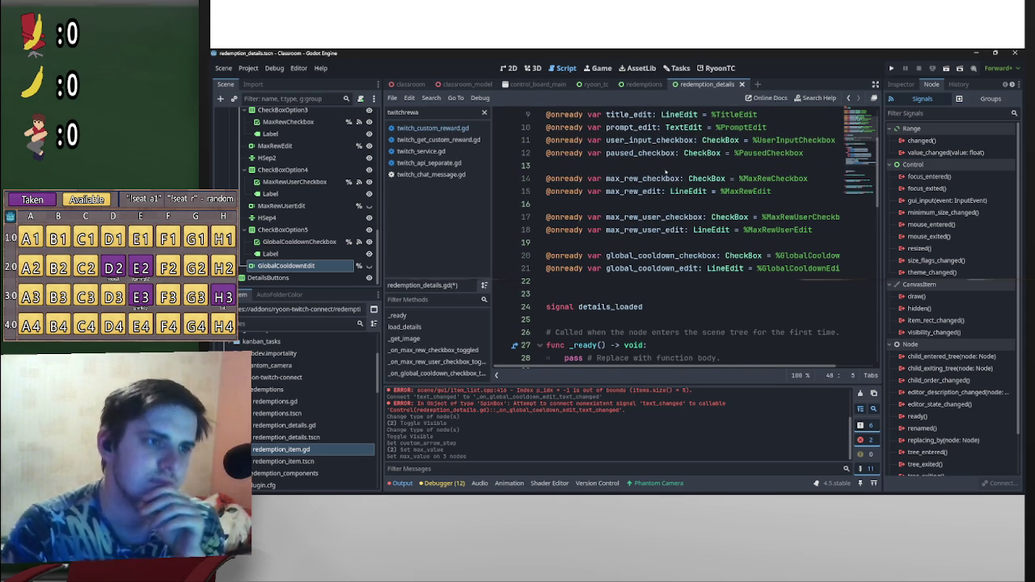
mouse_move(682, 178)
left_mouse_down()
mouse_move(607, 178)
mouse_move(643, 179)
left_mouse_up()
scroll(620, 190, "down", 12)
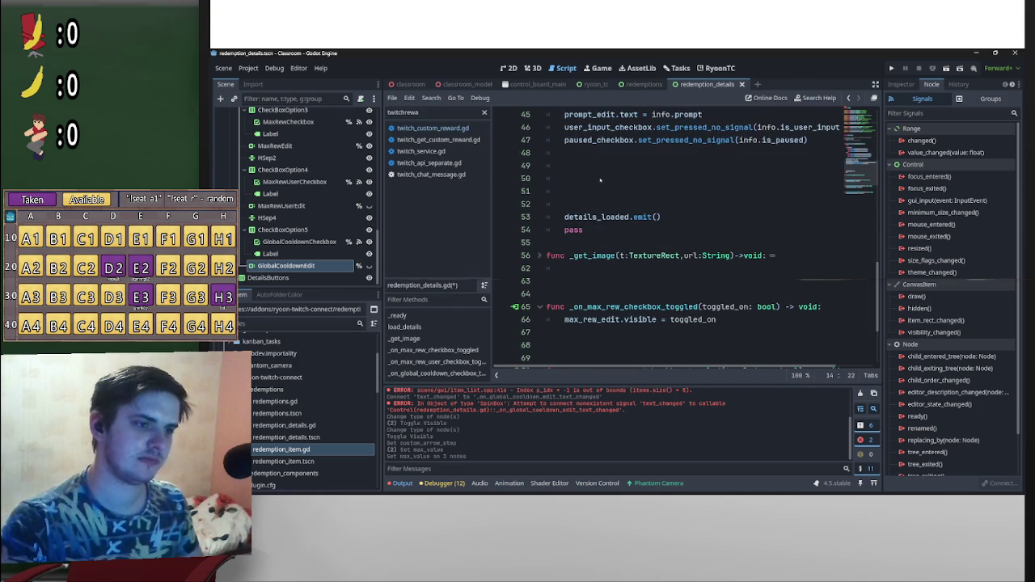
- On line 49, begin max_rew_checkbox.button_pressed using autocomplete
scroll(598, 226, "up", 2)
left_click(590, 253)
left_click(591, 240)
type("check")
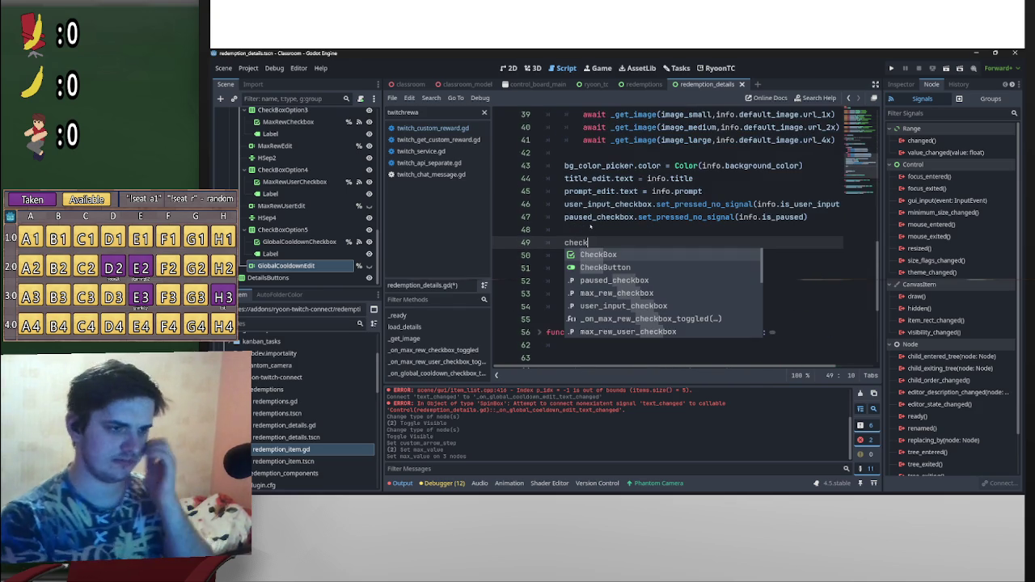
key("Down")
key("Down")
key("Down")
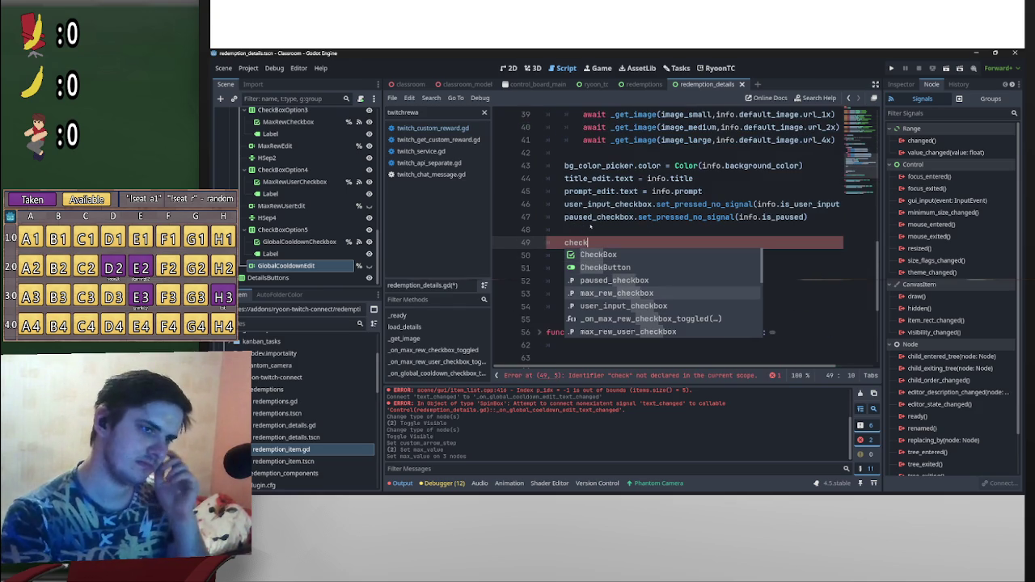
key("Return")
type(".")
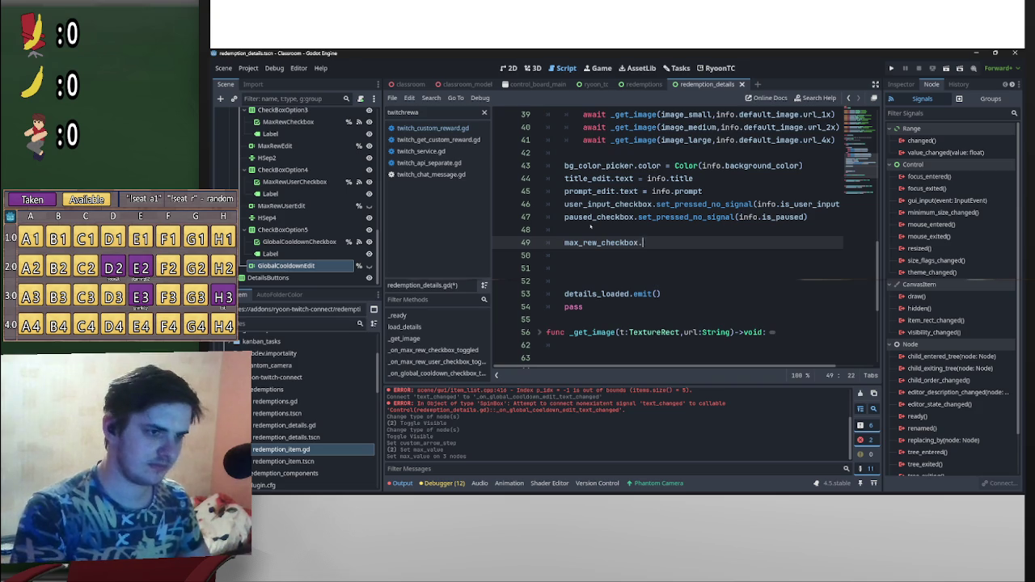
type("set")
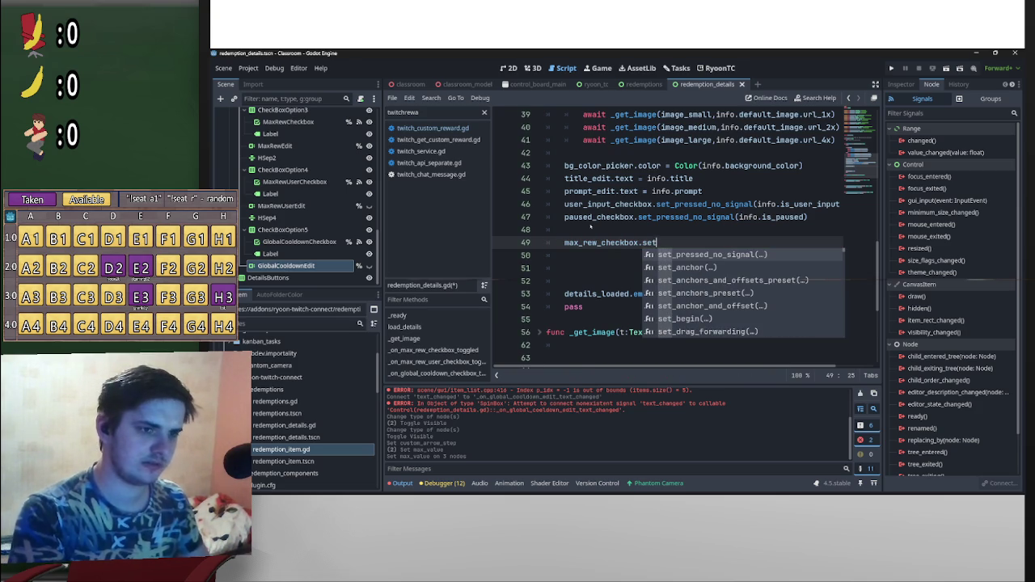
key("BackSpace")
key("BackSpace")
key("BackSpace")
type("butt")
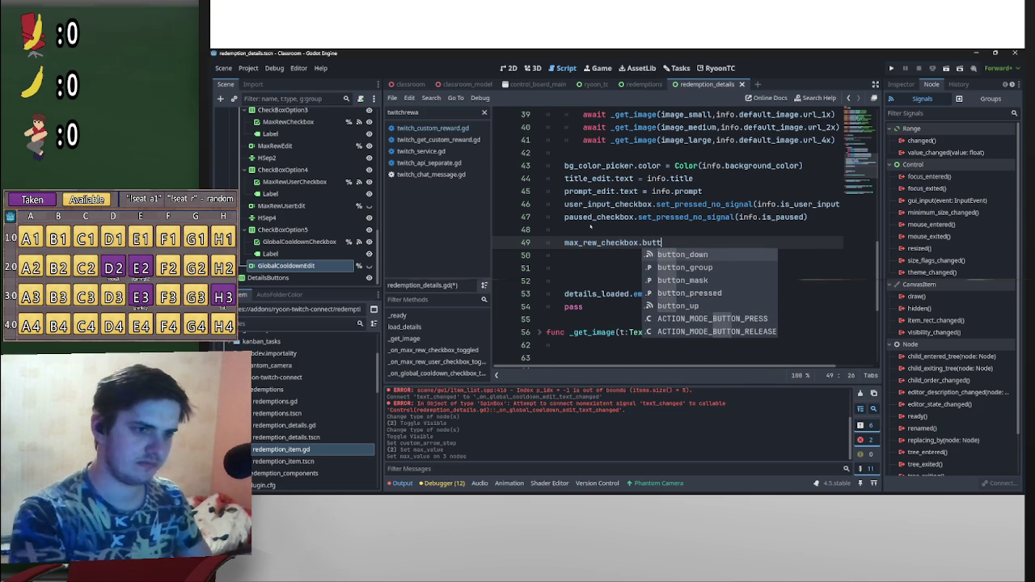
key("Down")
key("Down")
key("Down")
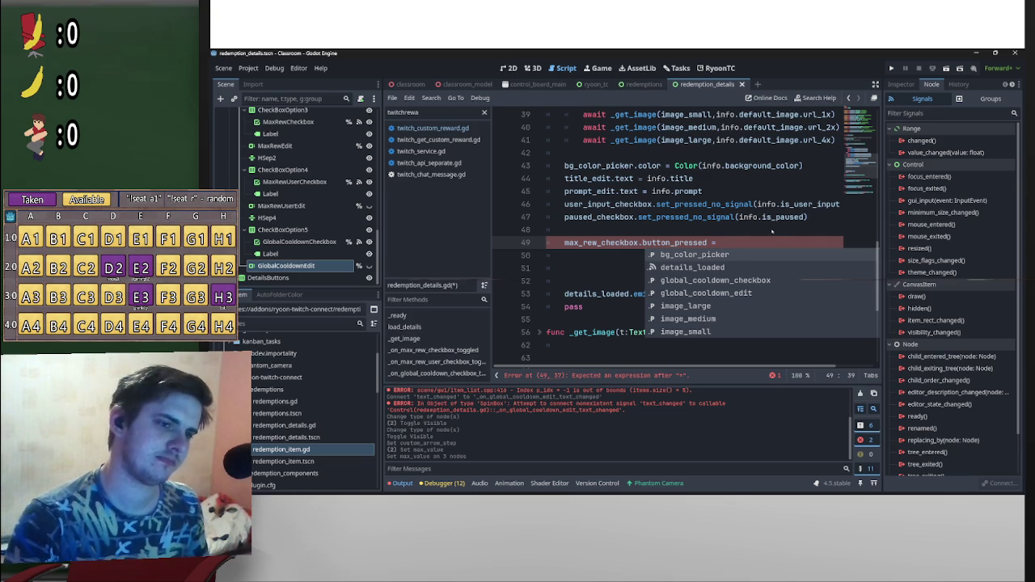
- Assign it info.max_per_stream_setting.is_enabled
type("i")
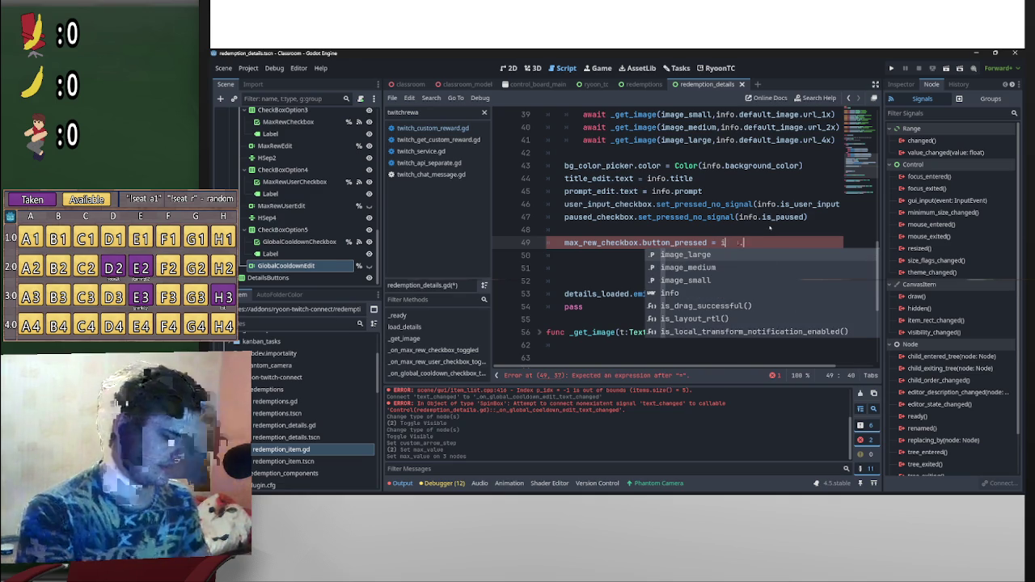
type("nfo.")
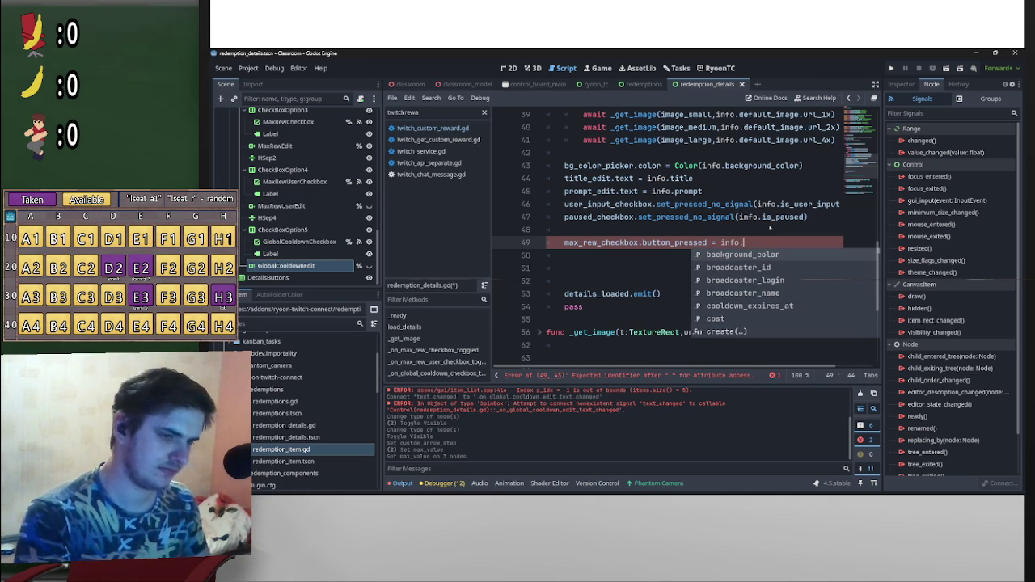
type("ma")
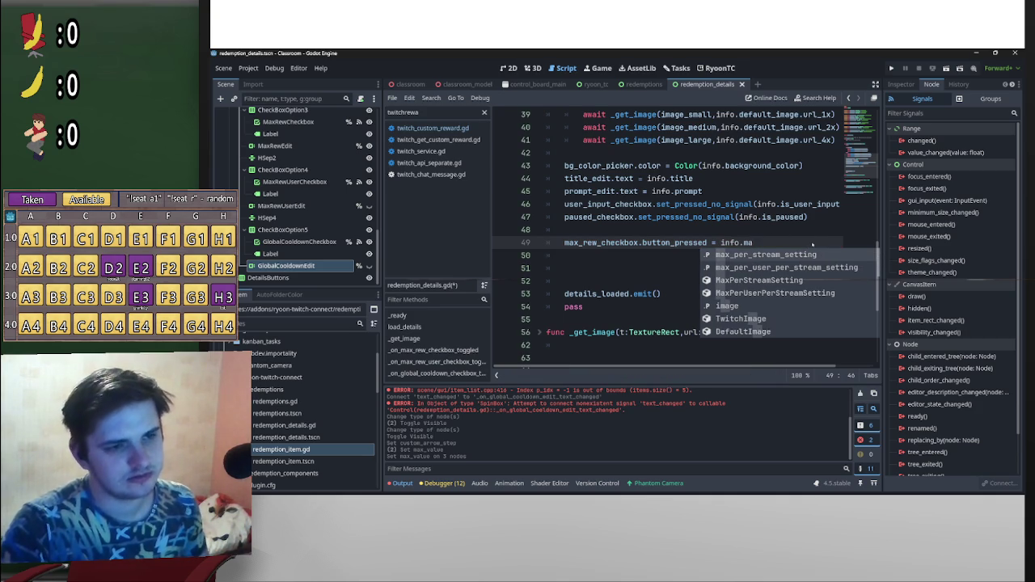
key("Return")
type(".")
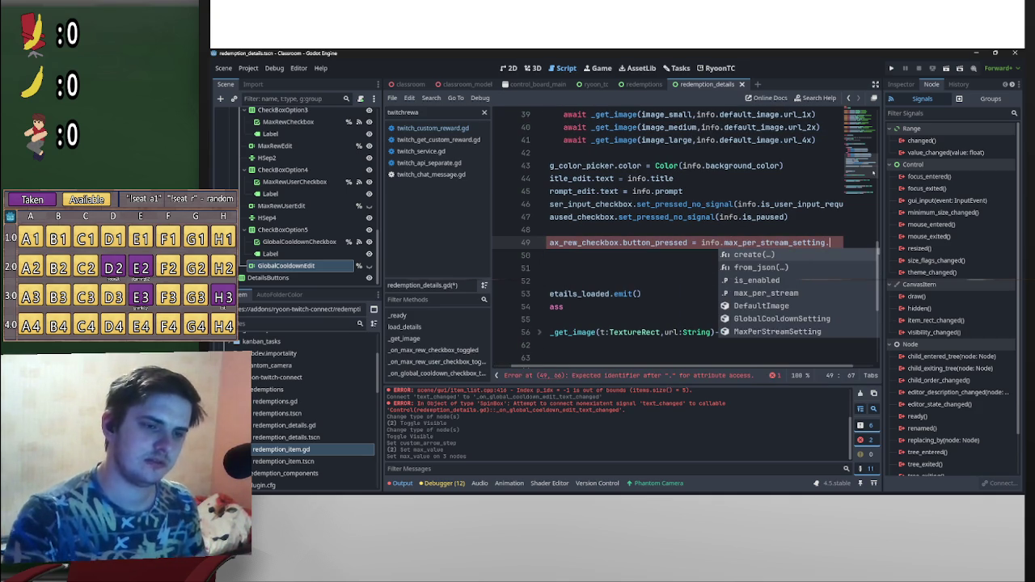
key("Down")
key("Down")
key("Return")
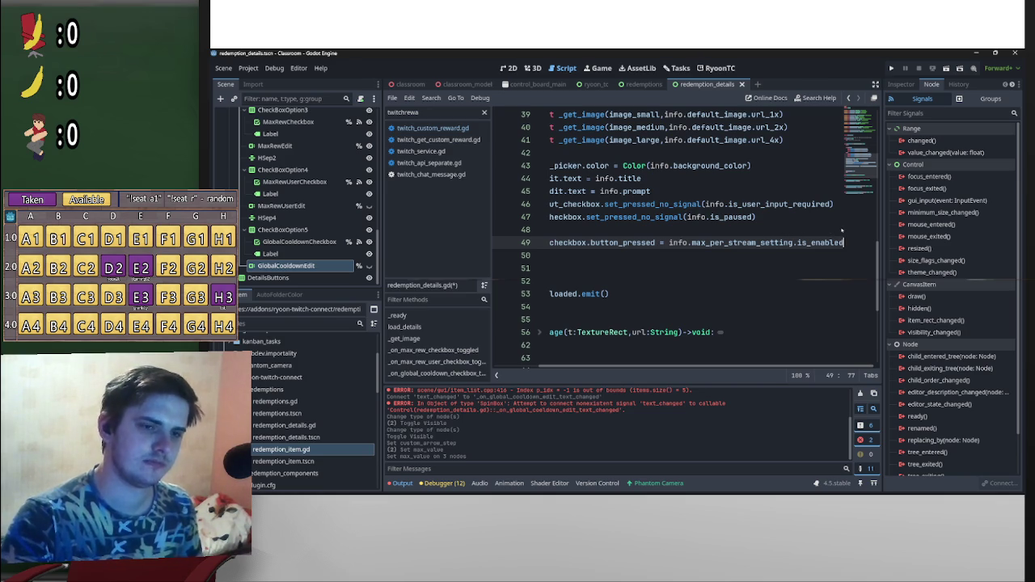
- Open a new line above the checkbox assignment and start a max_rew_edit statement
left_click_drag(843, 242, 547, 242)
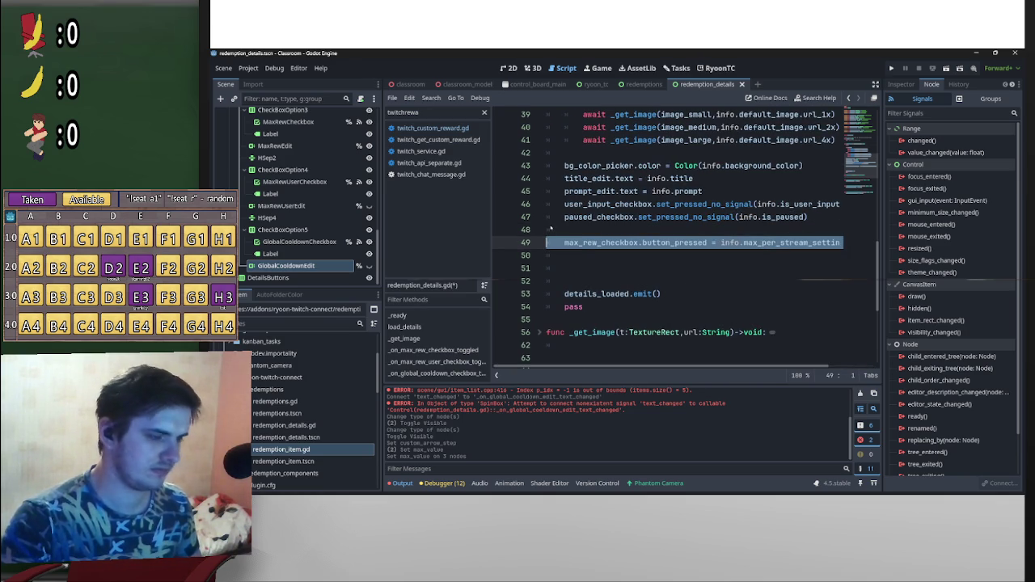
key("Left")
key("ctrl+shift+Return")
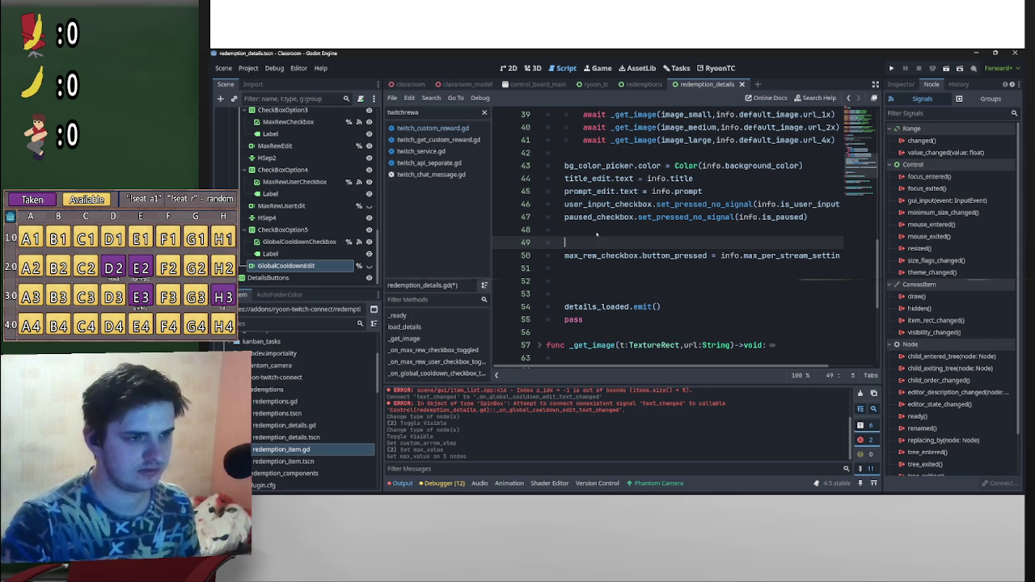
type("max_")
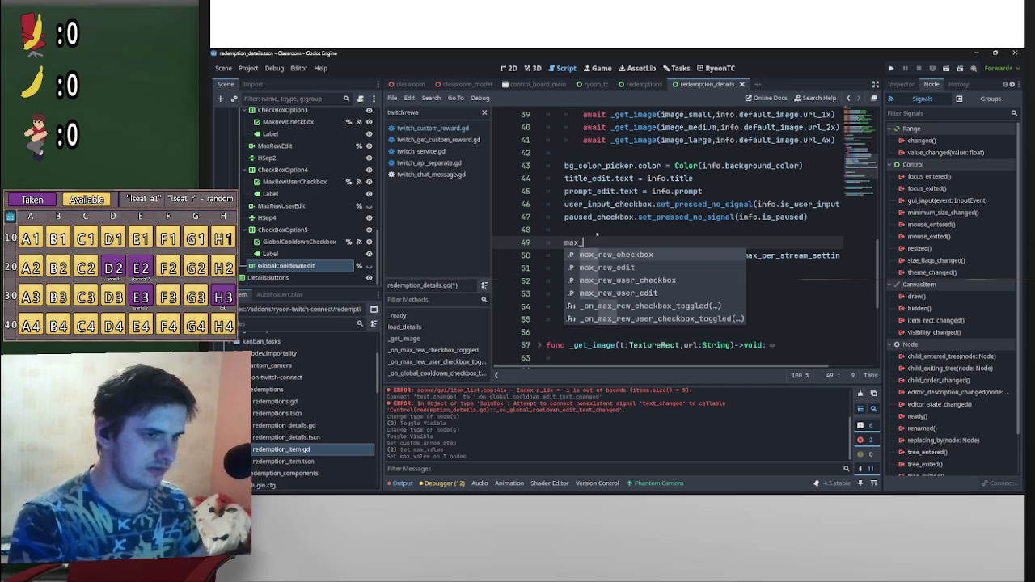
key("Down")
key("Return")
type(".va")
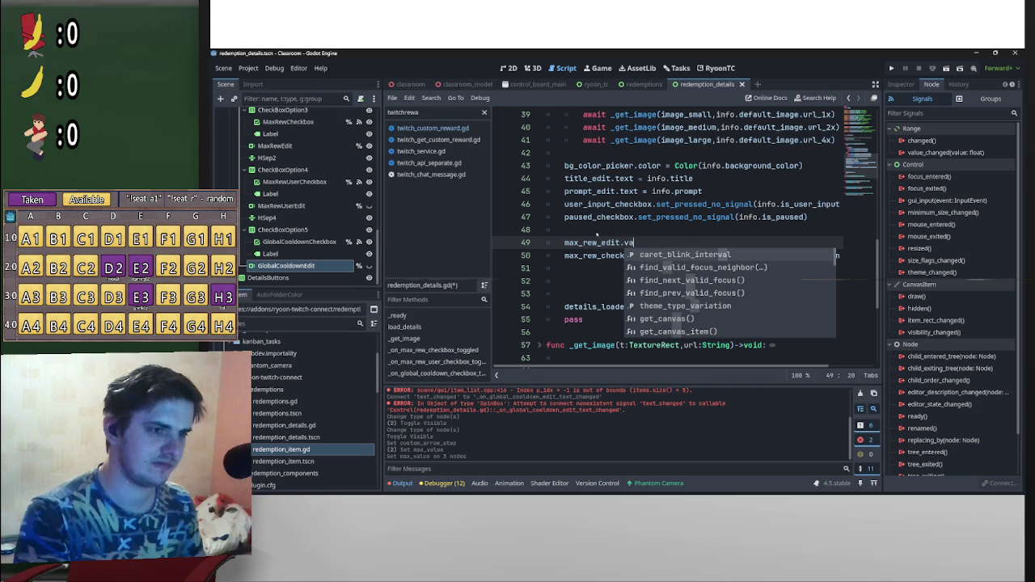
key("BackSpace")
key("BackSpace")
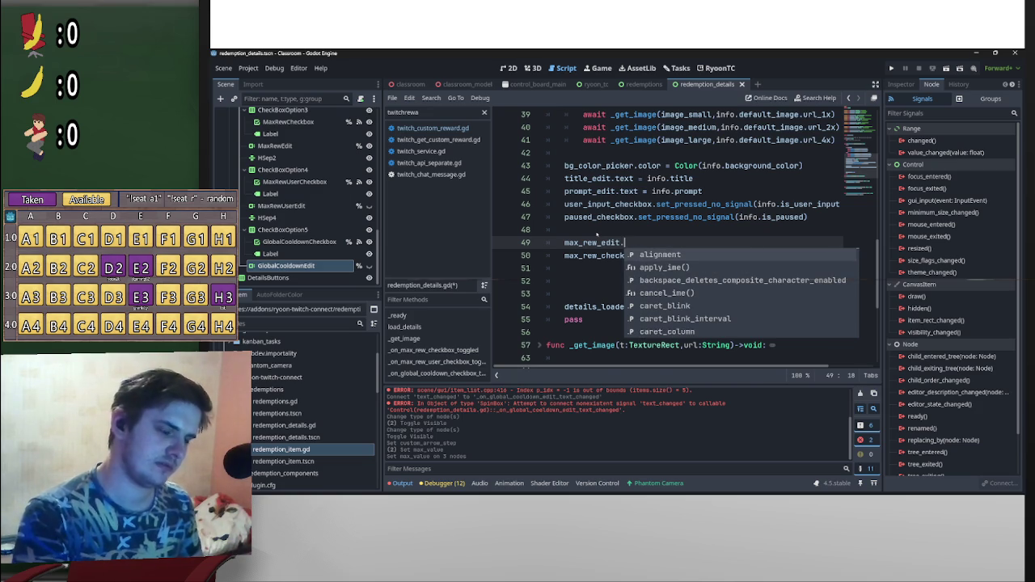
- Retype max_rew_edit, max_rew_user_edit and global_cooldown_edit on lines 15, 18, 21 from LineEdit to SpinBox
scroll(707, 202, "up", 12)
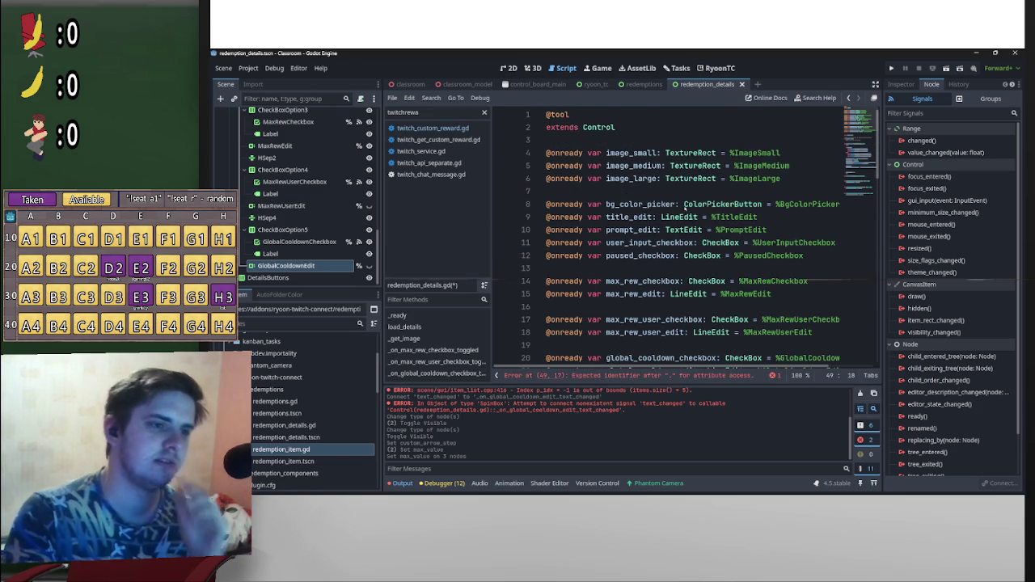
scroll(693, 231, "down", 3)
left_click(744, 256)
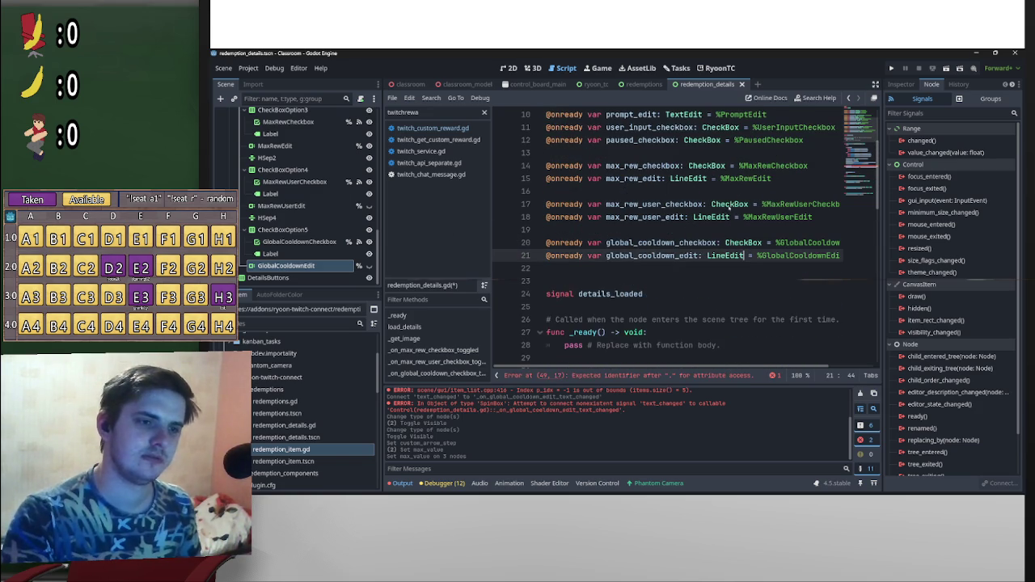
left_click(731, 216, "alt")
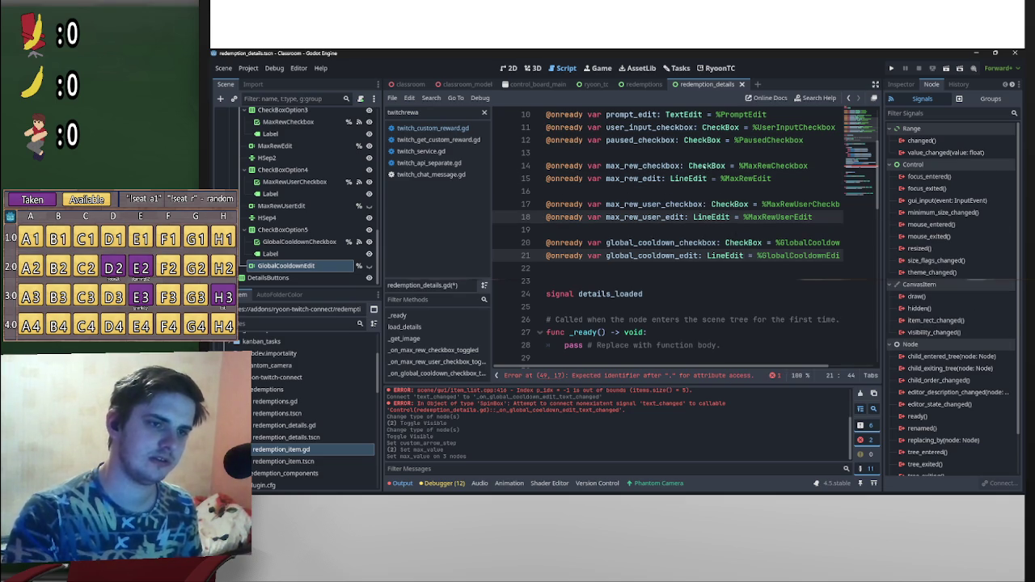
left_click(707, 178, "alt")
key("ctrl+BackSpace")
type("sp")
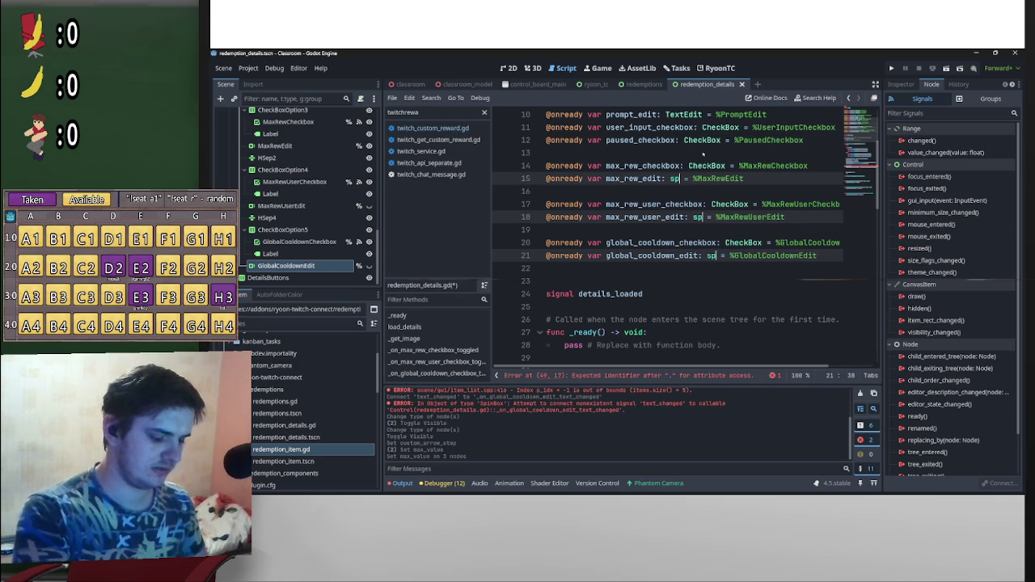
type("in")
key("Return")
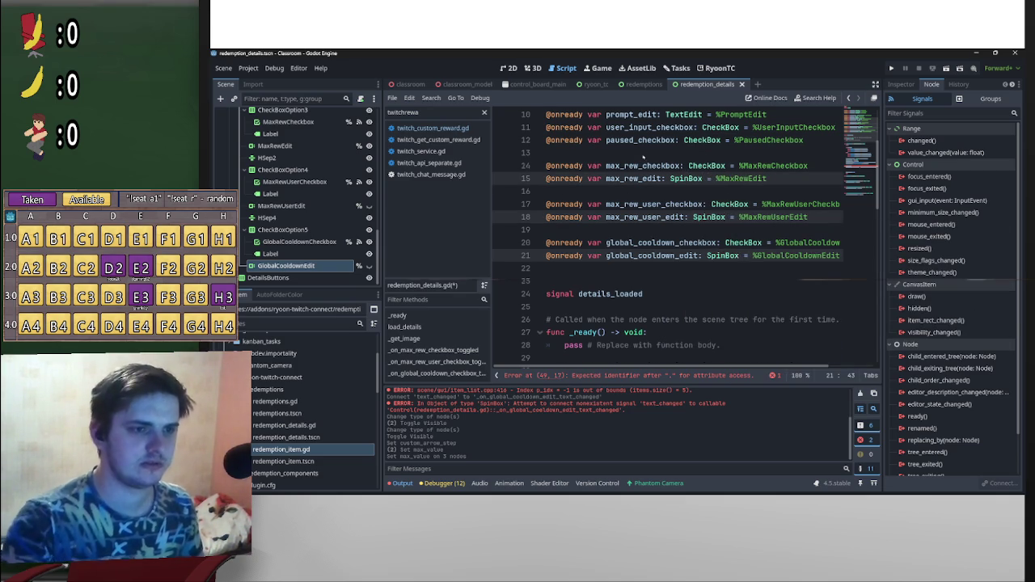
scroll(641, 219, "down", 10)
left_click(642, 230)
scroll(641, 218, "down", 2)
scroll(642, 219, "up", 2)
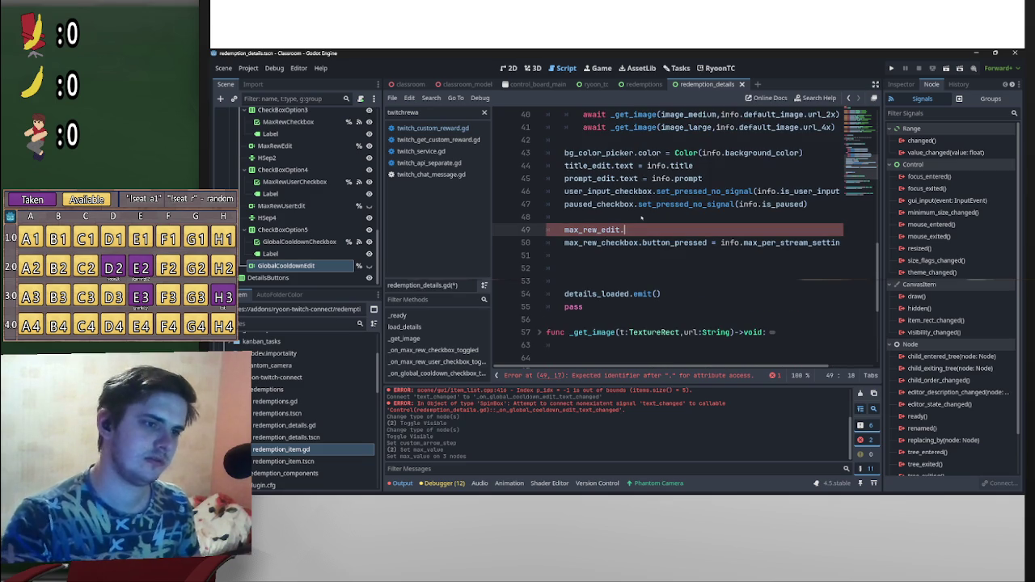
- Complete line 49 as max_rew_edit.value = info.max_per_stream_setting.max_per_stream
type(".")
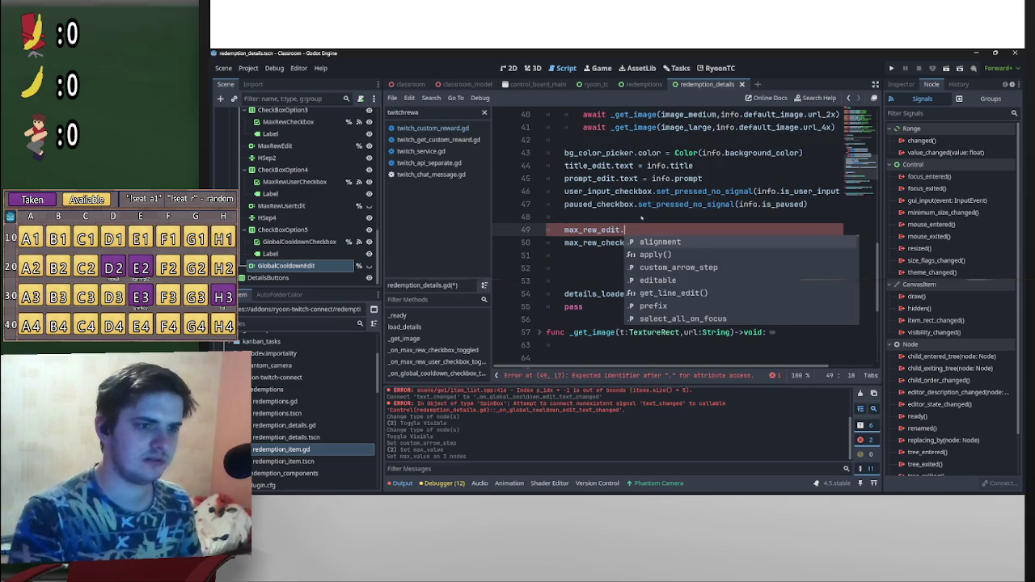
type("v")
key("Return")
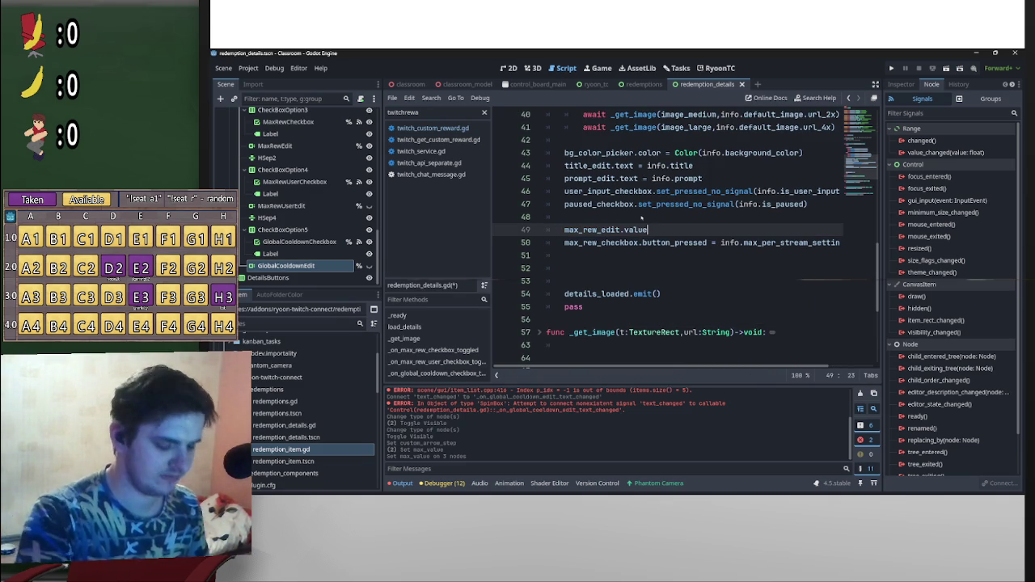
type("= in")
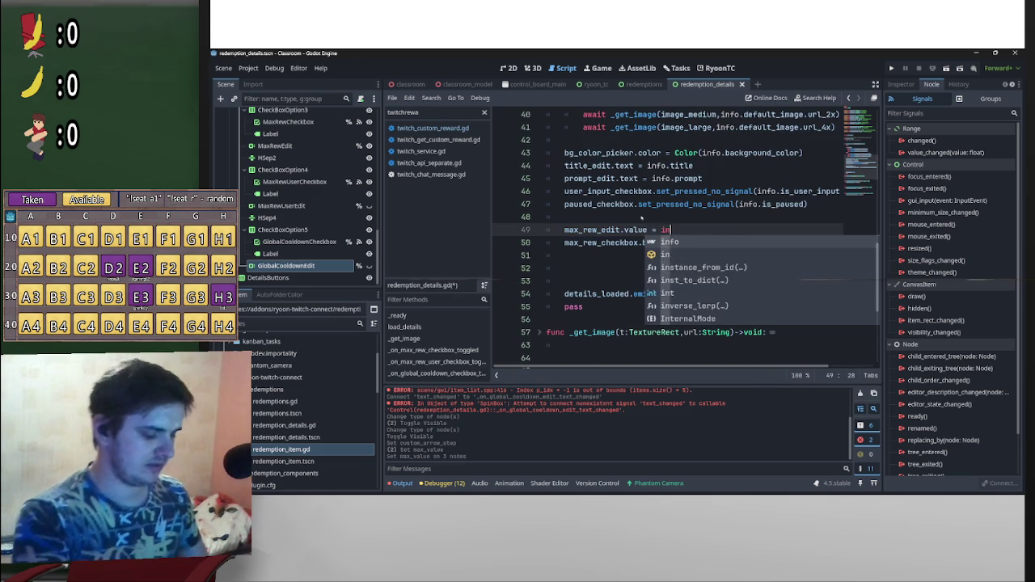
type("fo.max_")
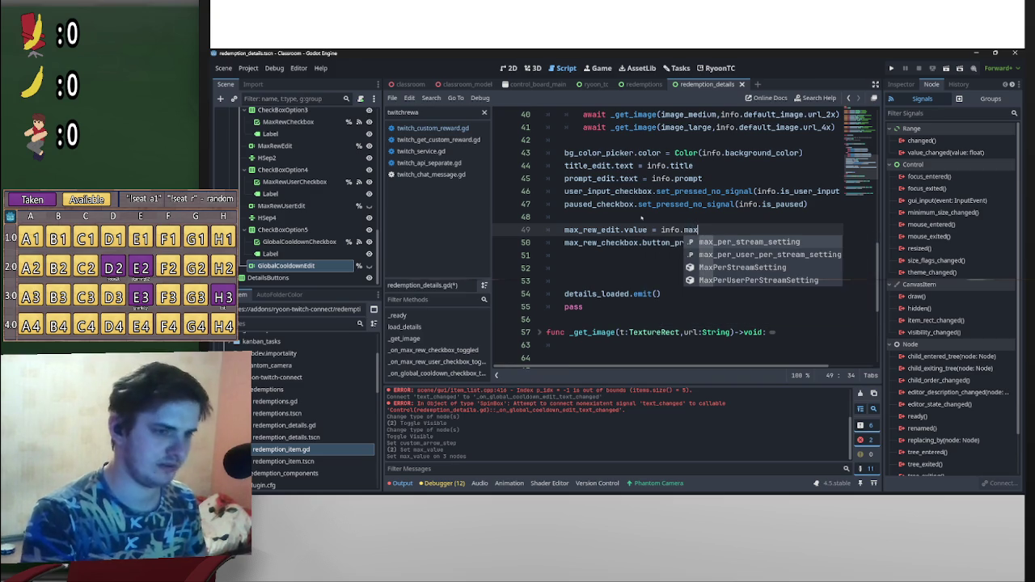
key("Return")
type(".")
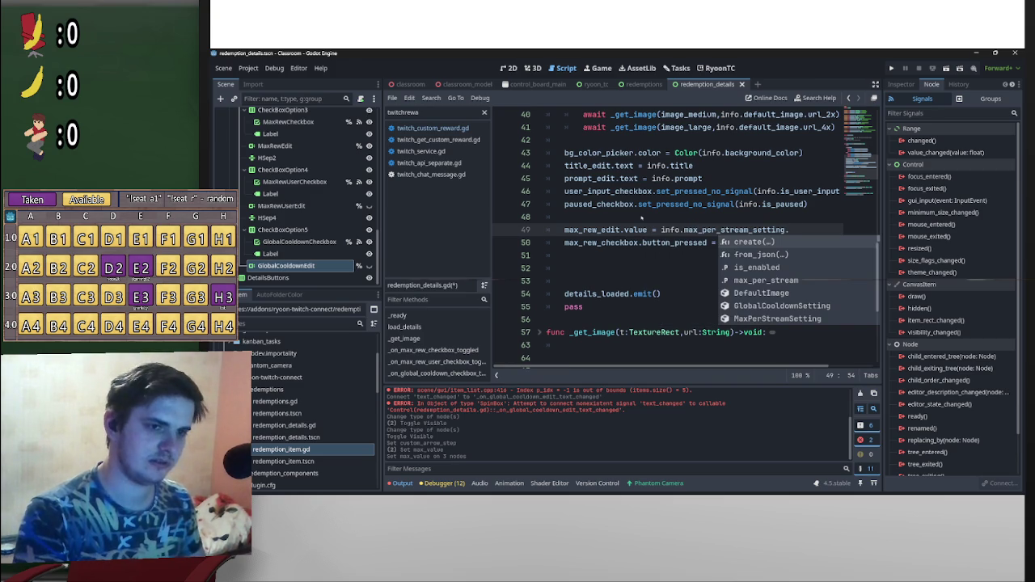
key("Down")
key("Down")
key("Down")
key("Return")
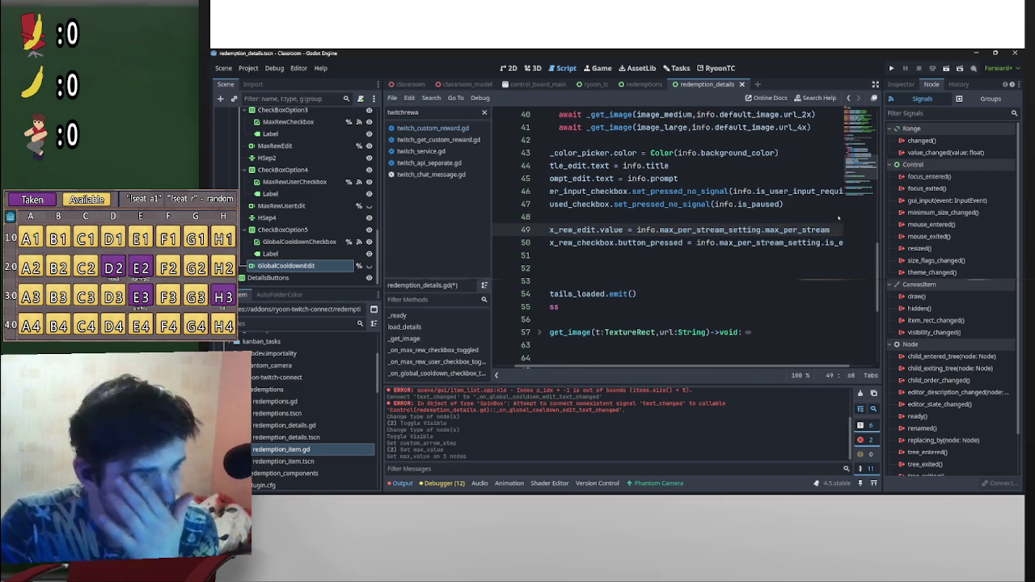
- Copy the two max_rew assignment lines, undo a misplaced paste, and reselect them
left_click_drag(566, 255, 534, 229)
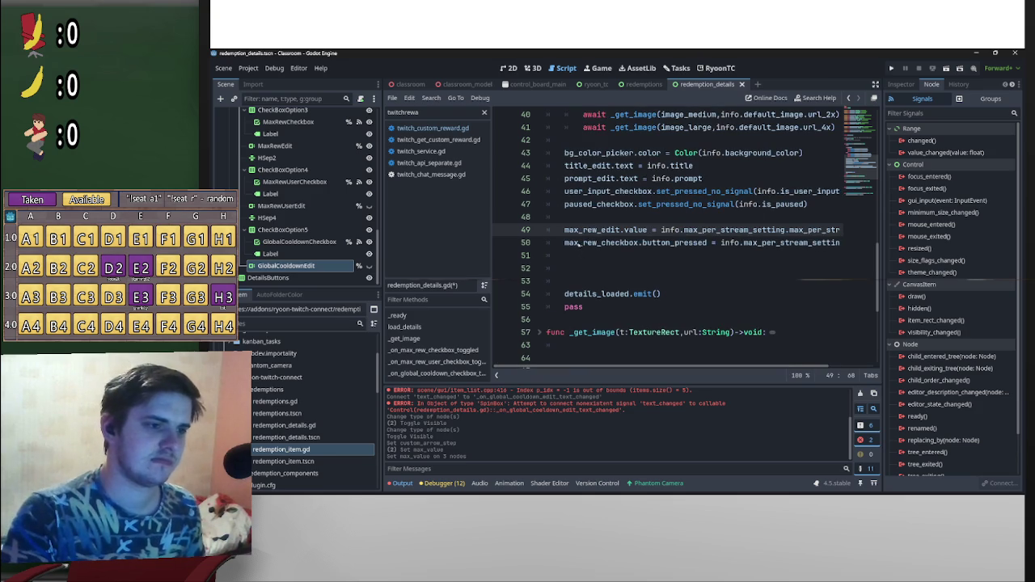
key("ctrl+c")
left_click(587, 254)
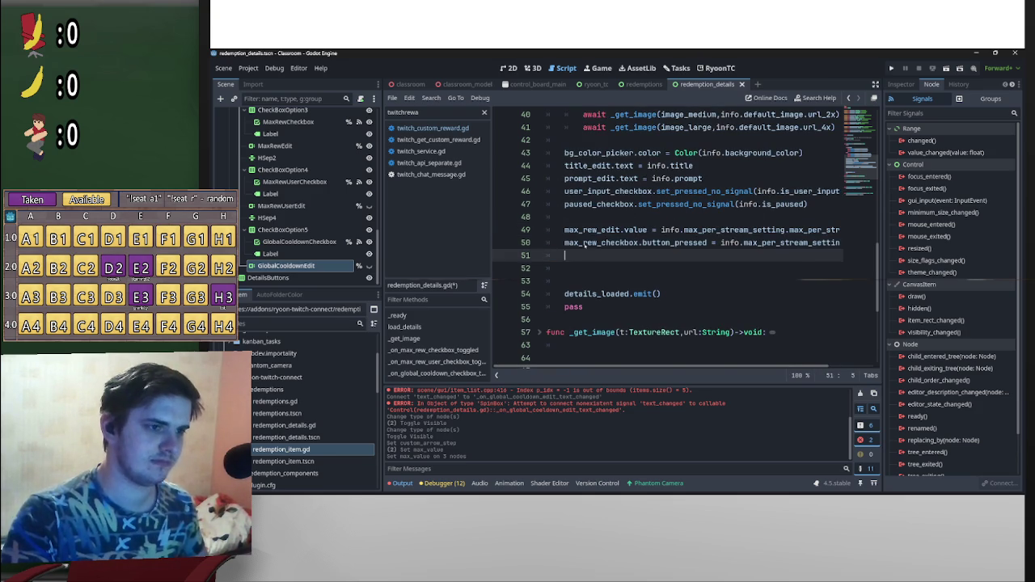
key("ctrl+v")
key("ctrl+z")
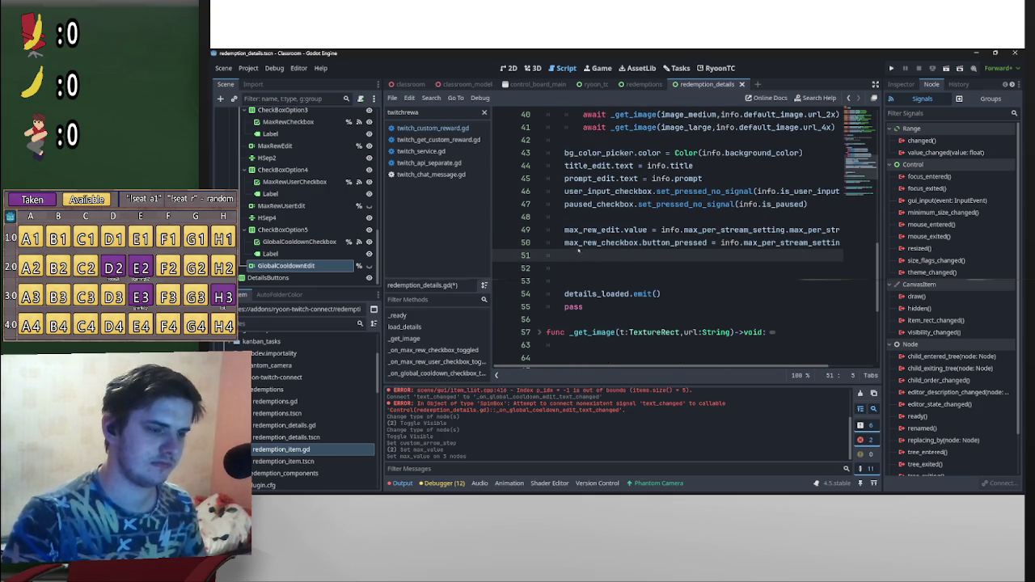
left_click_drag(584, 256, 564, 230)
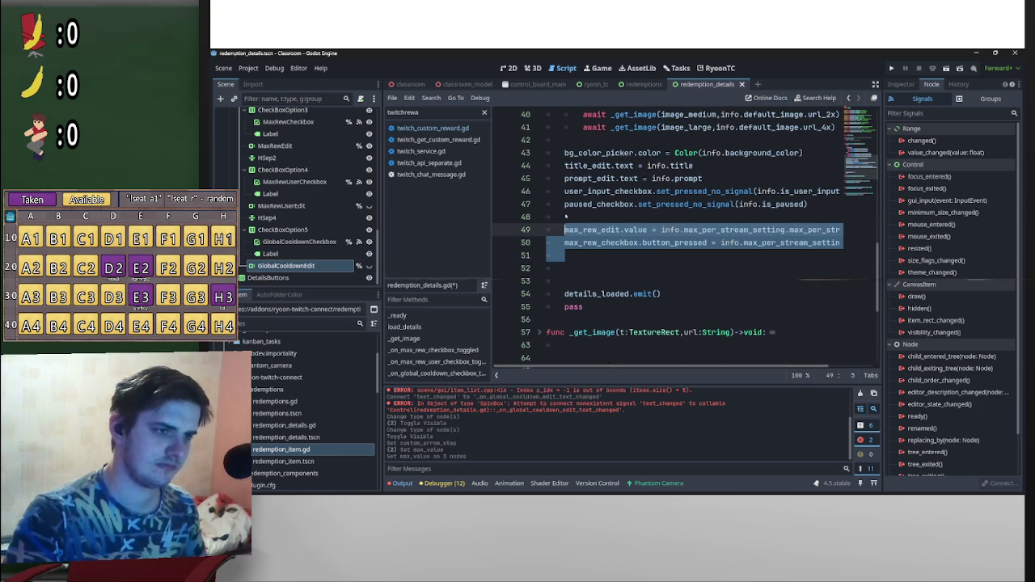
- Paste two copies of the max_rew assignment pair below, separated by a blank line
left_click(578, 265)
key("ctrl+v")
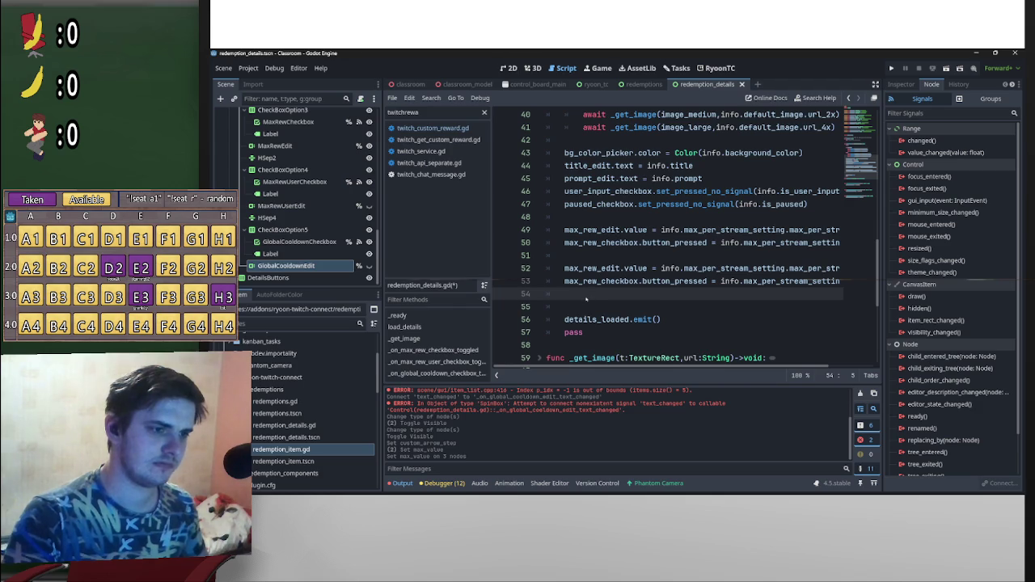
key("Return")
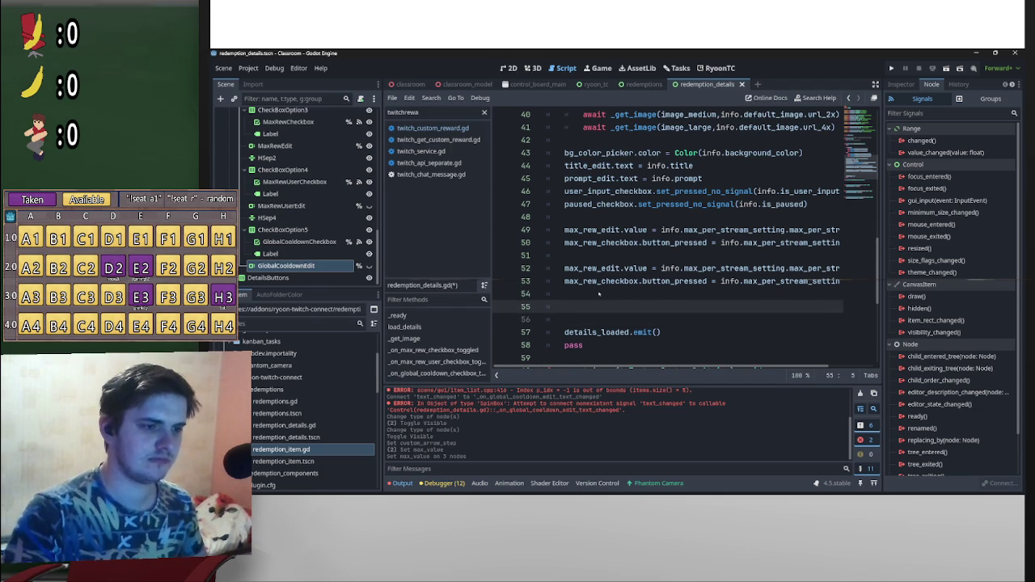
key("ctrl+v")
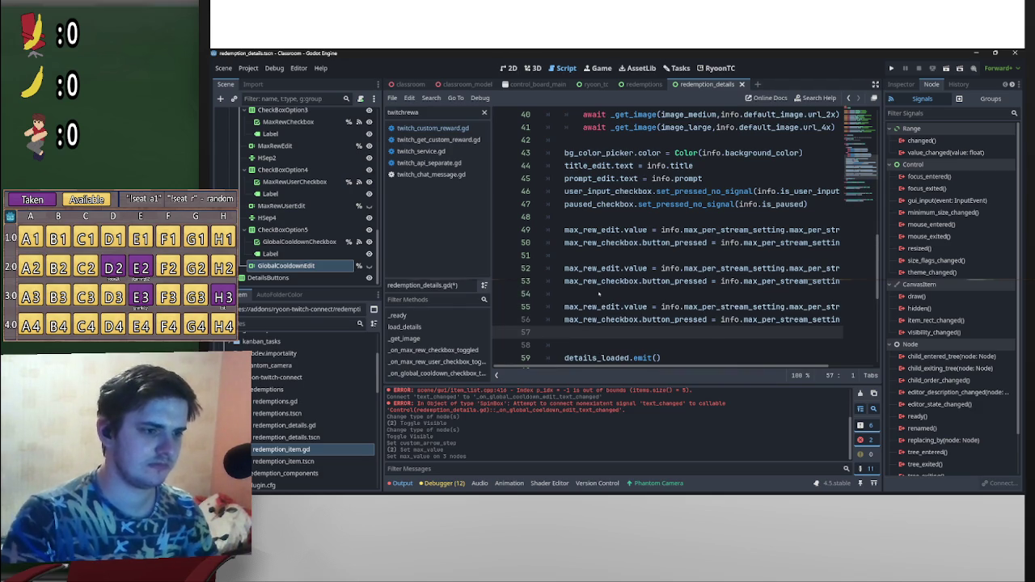
key("Up")
key("End")
- Change line 55's target from max_rew_edit to max_rew_user_edit
scroll(762, 356, "left", 2)
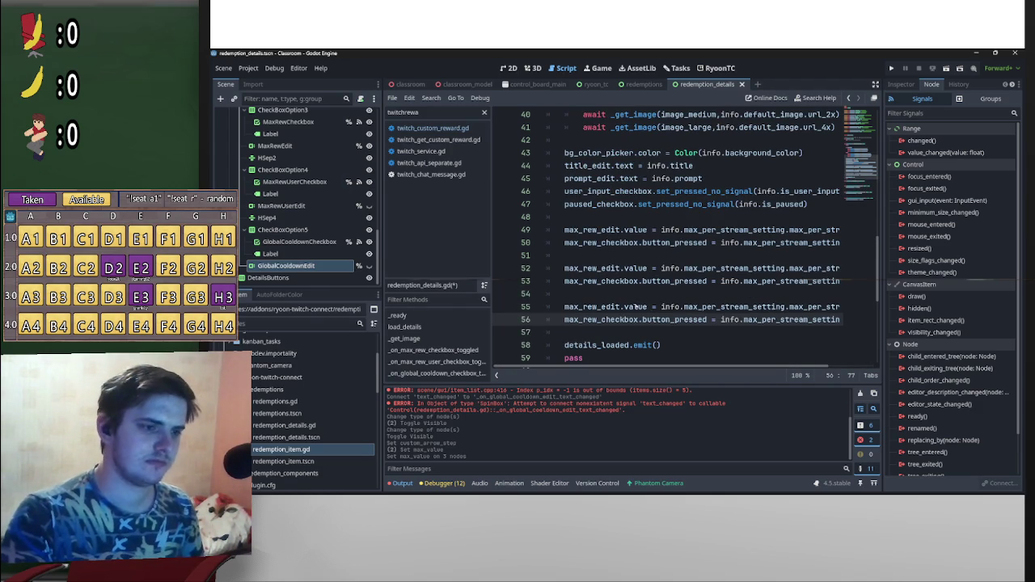
left_click(597, 306)
type("w_")
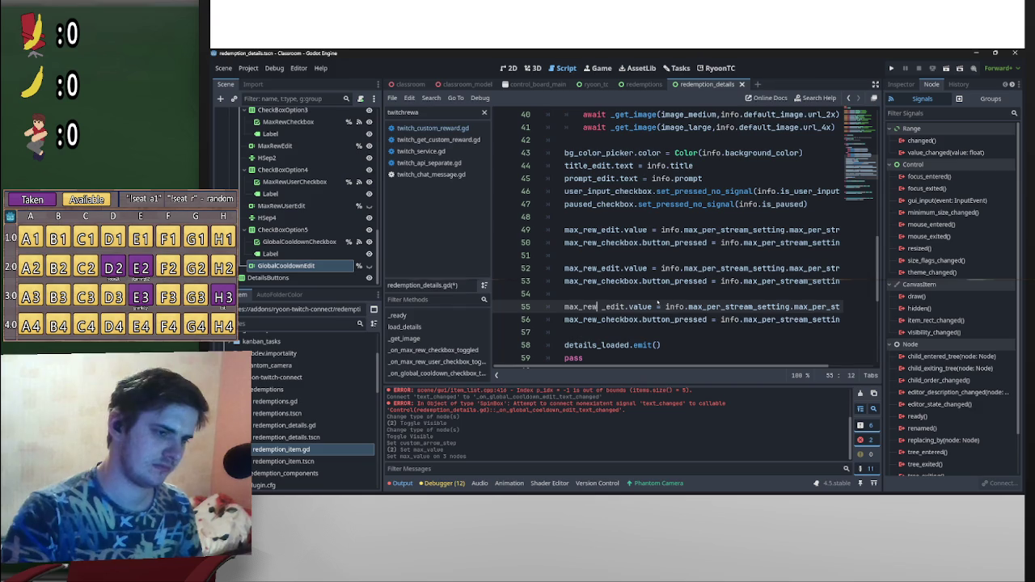
key("BackSpace")
key("Right")
key("Right")
key("Right")
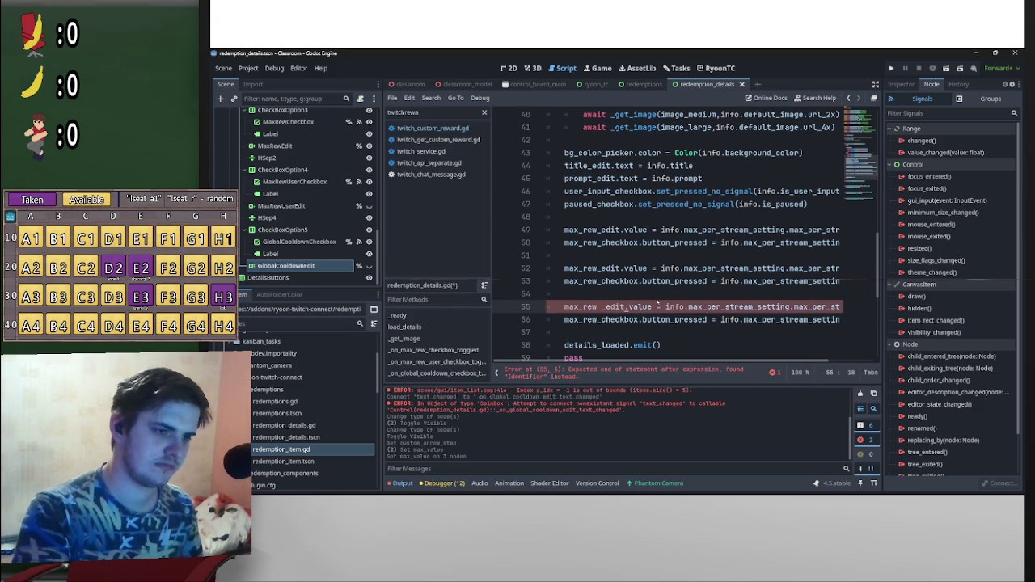
key("BackSpace")
key("BackSpace")
key("BackSpace")
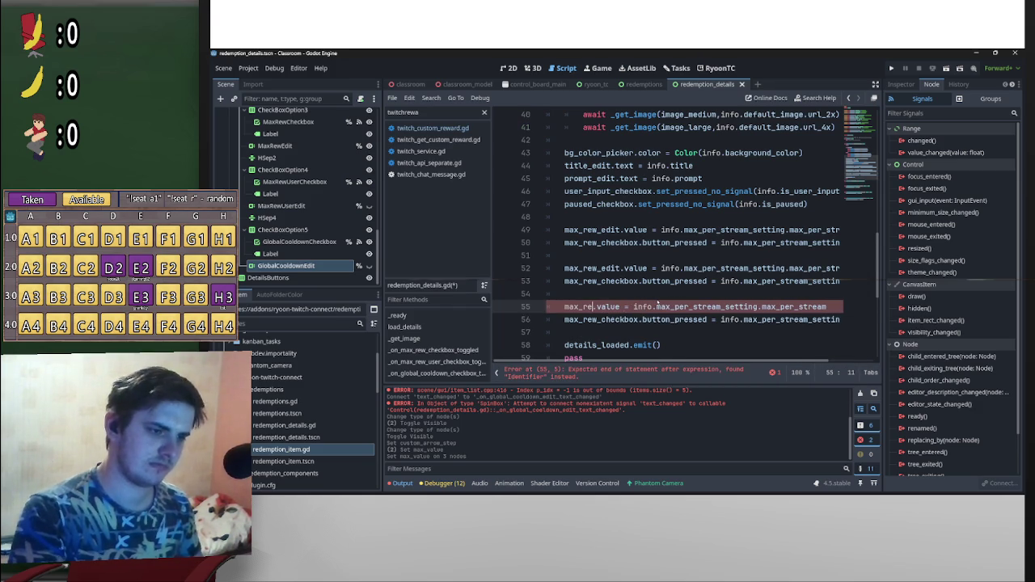
type("w")
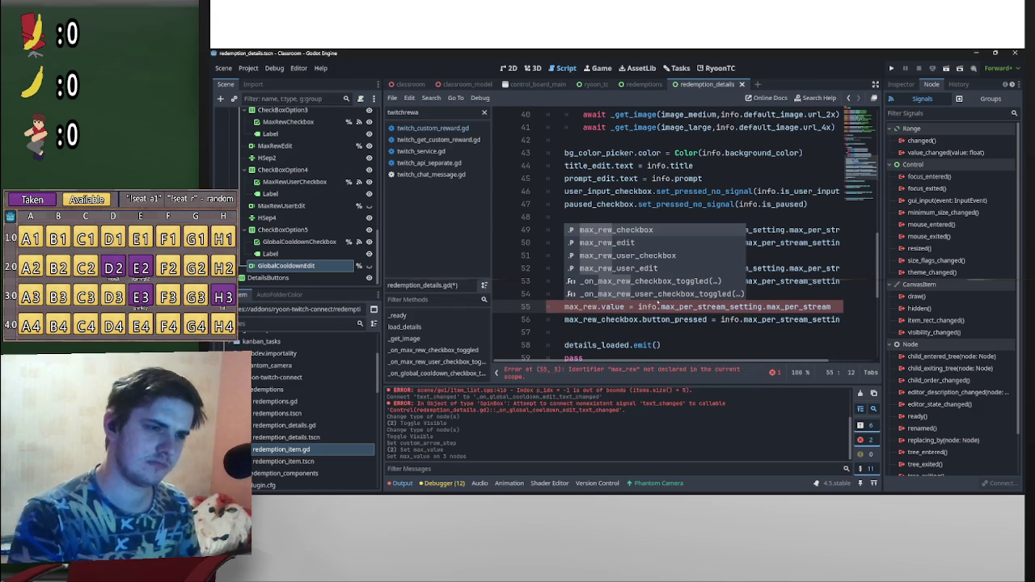
key("Down")
key("Down")
key("Down")
key("Return")
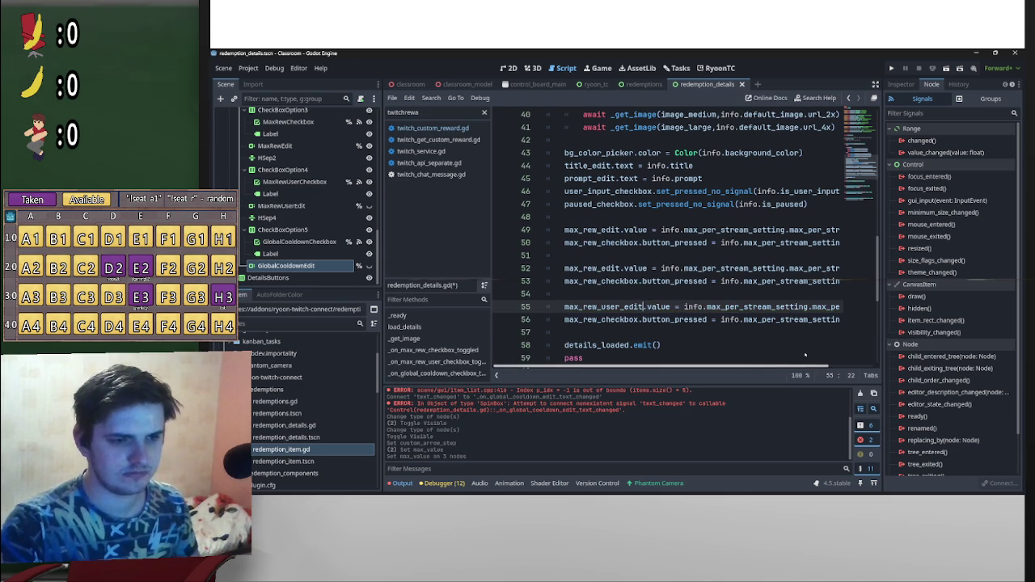
- Change line 55's setting name to info.max_per_user_per_stream_setting
scroll(808, 351, "right", 2)
scroll(826, 354, "right", 1)
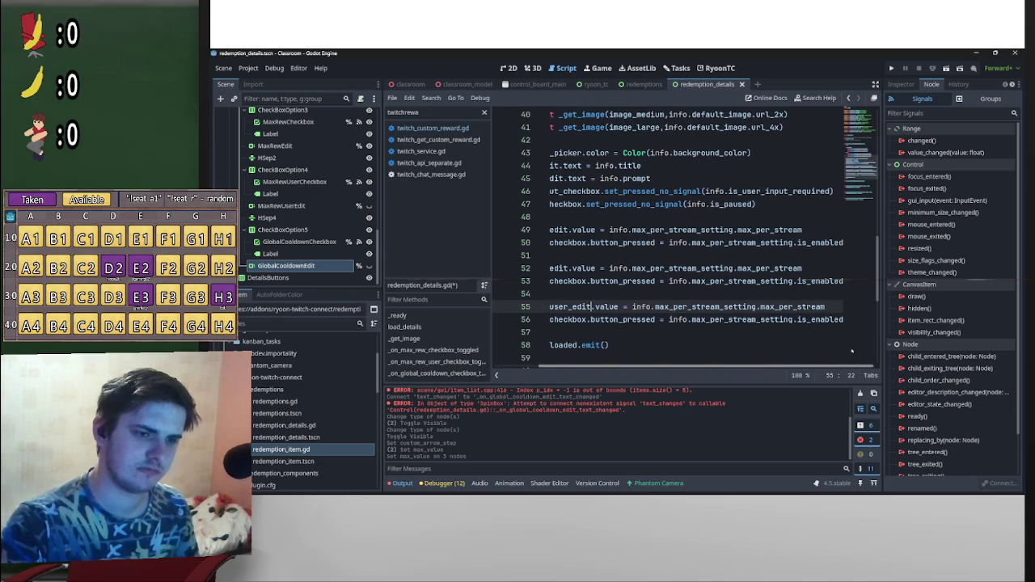
left_click(829, 320)
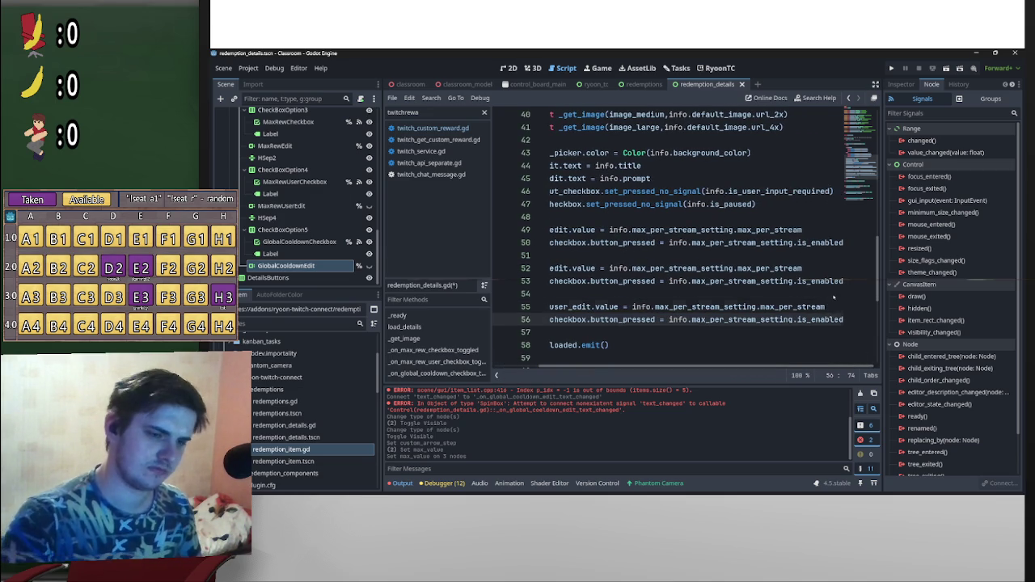
left_click(834, 302)
key("BackSpace")
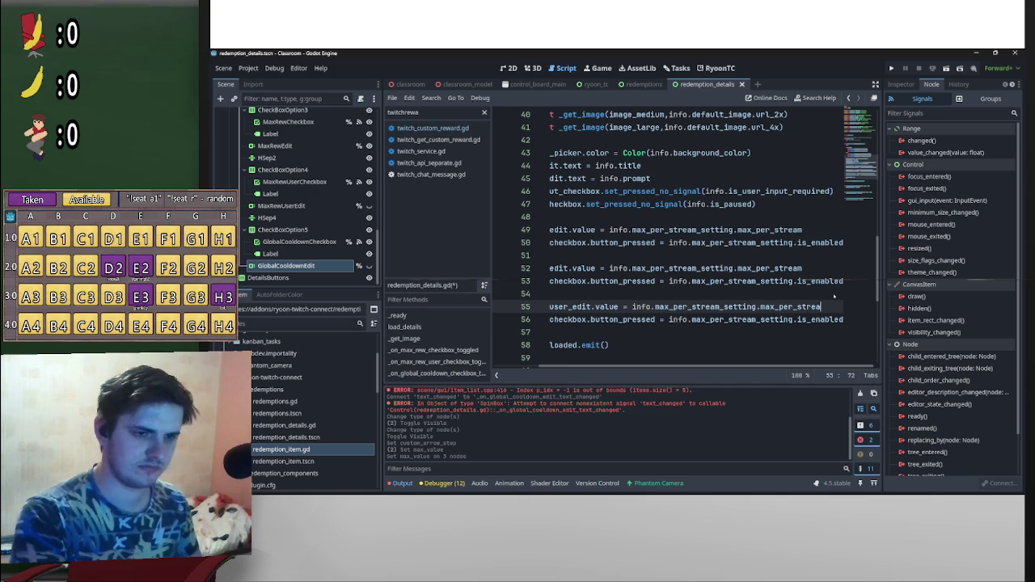
type("m")
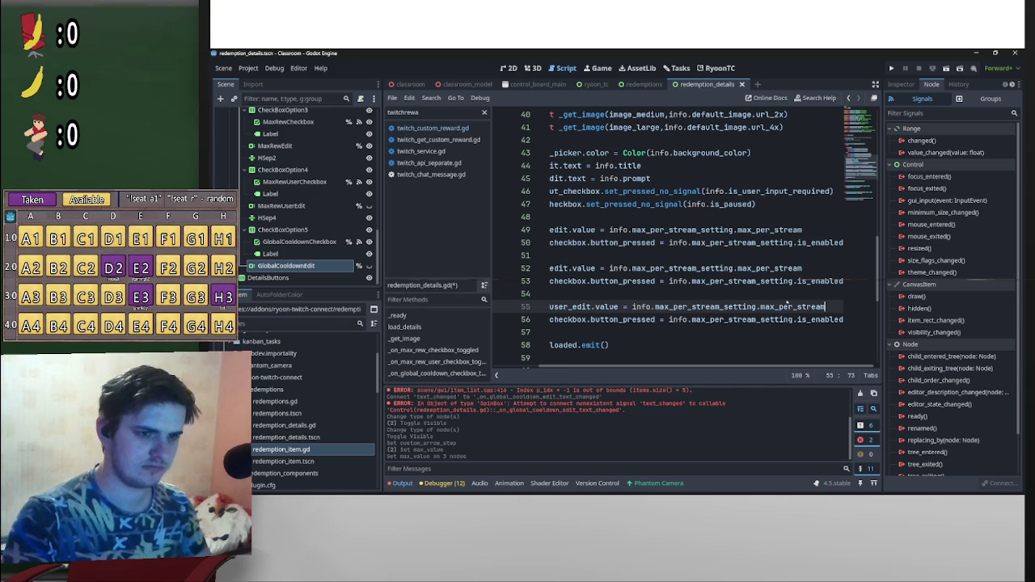
left_click(755, 304)
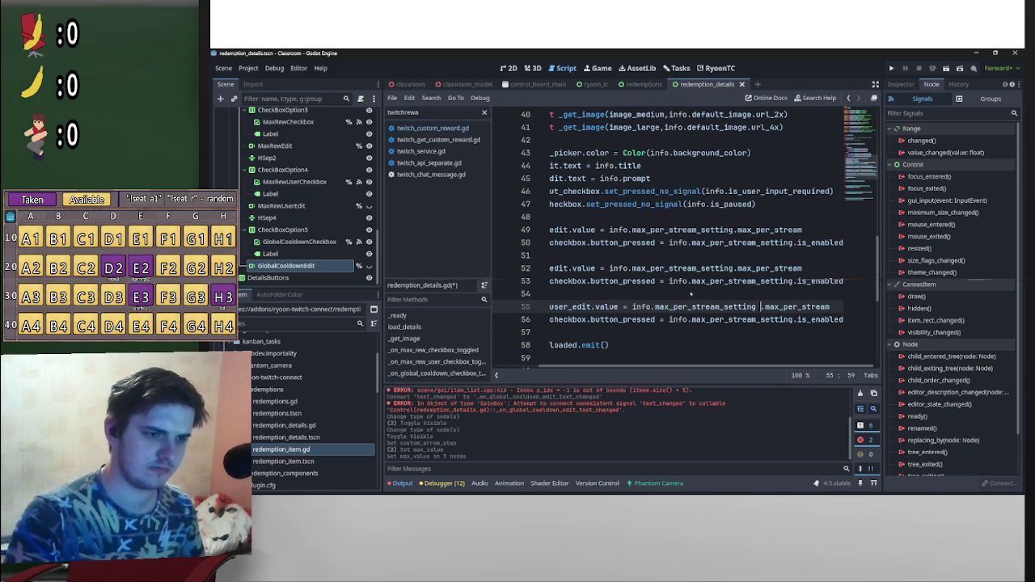
left_click(688, 307)
left_click_drag(687, 307, 755, 301)
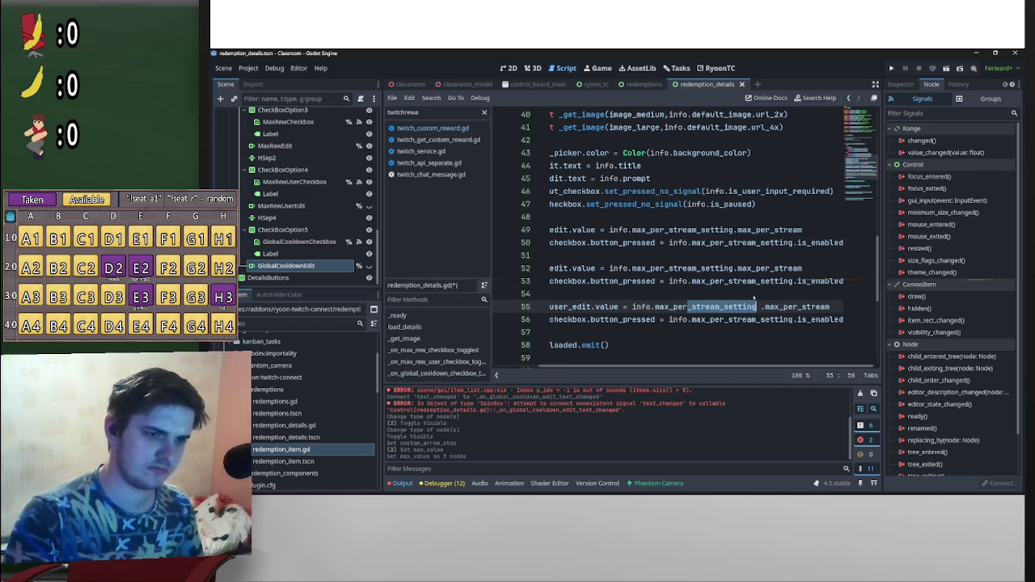
key("BackSpace")
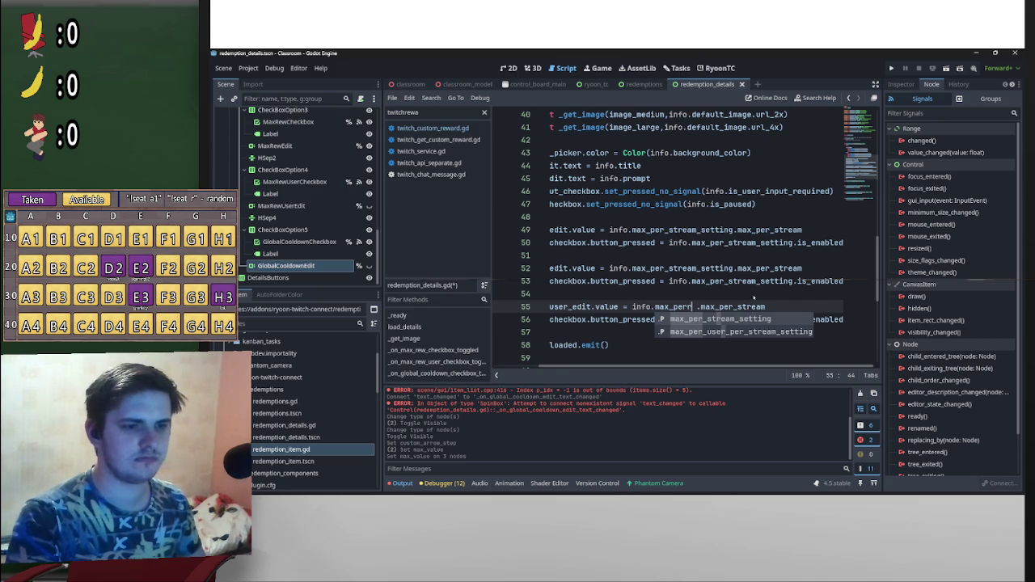
key("Return")
- Replace line 55's trailing property with max_per_user_per_stream
left_click_drag(798, 306, 870, 308)
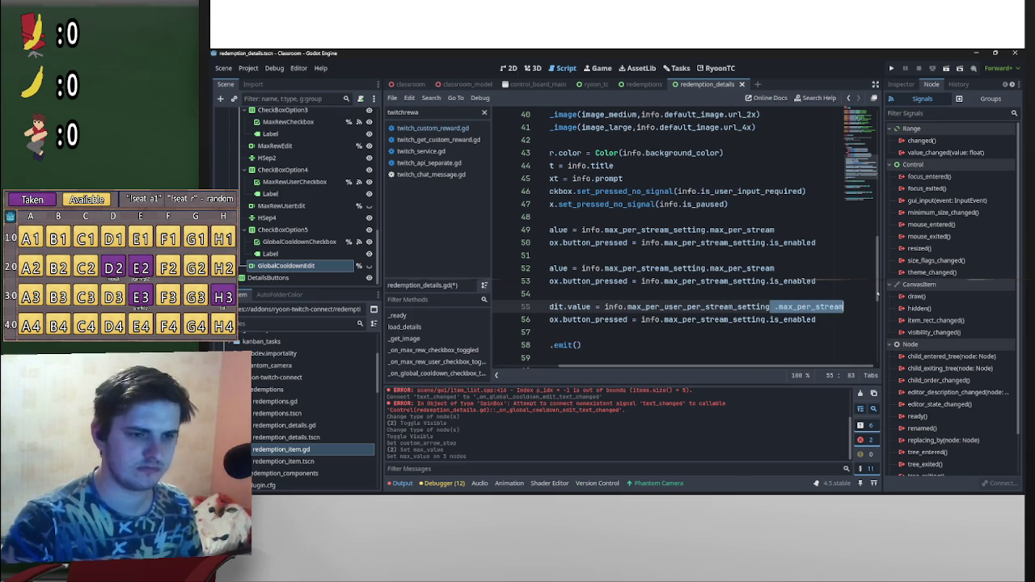
key("BackSpace")
type(".")
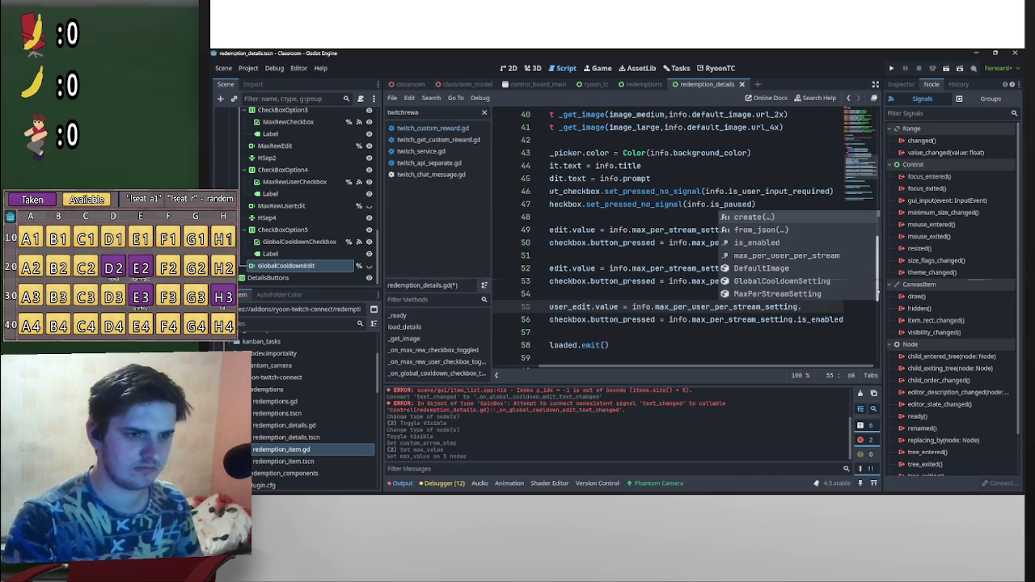
key("Down")
key("Down")
key("Down")
key("Return")
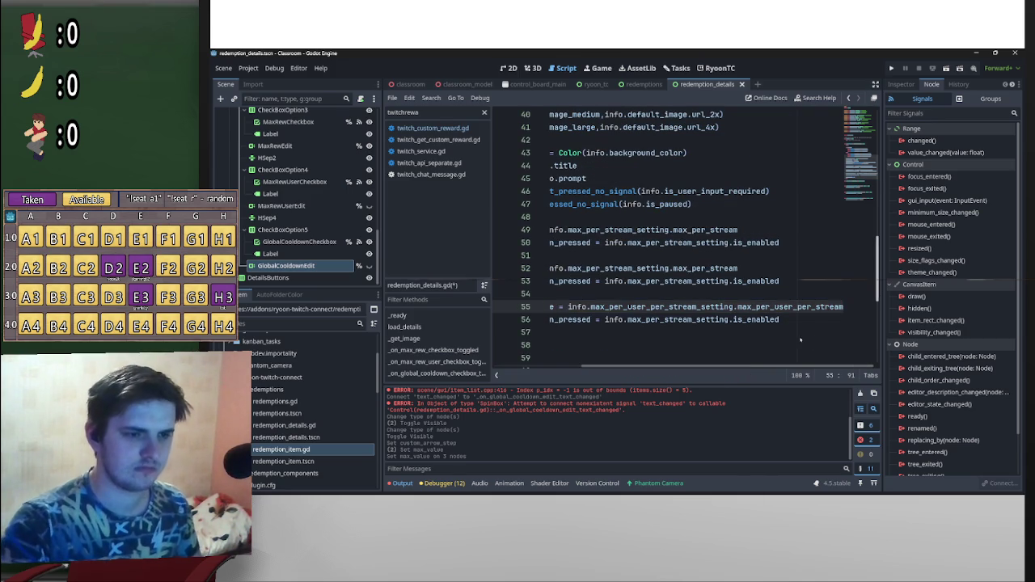
- Switch line 56's setting to max_per_user_per_stream_setting as well
mouse_move(735, 301)
left_mouse_down()
mouse_move(589, 301)
mouse_move(723, 301)
mouse_move(683, 301)
mouse_move(826, 319)
left_mouse_up()
left_click(732, 319)
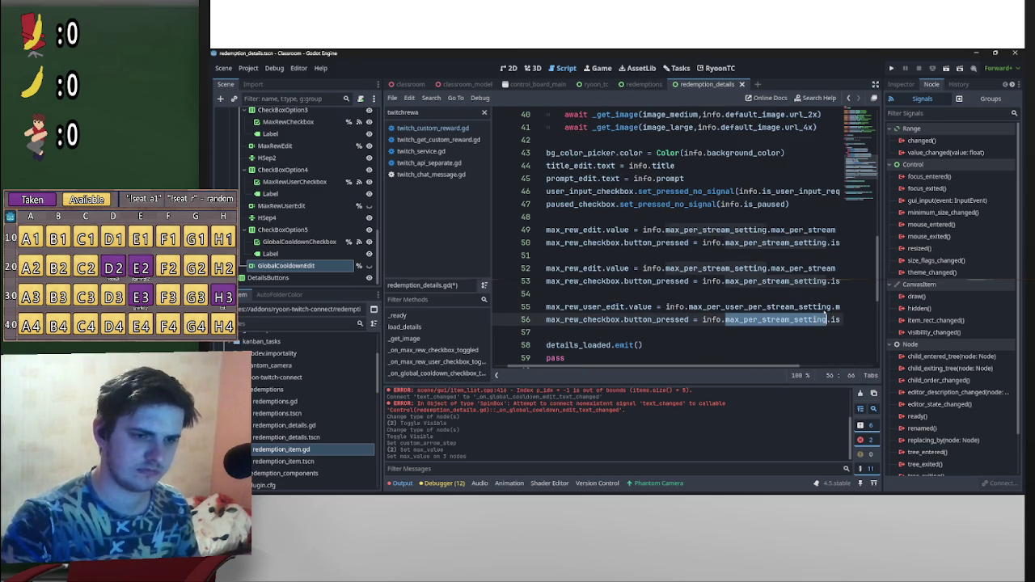
type("max_per_user_per_stream_setting")
scroll(652, 354, "left", 2)
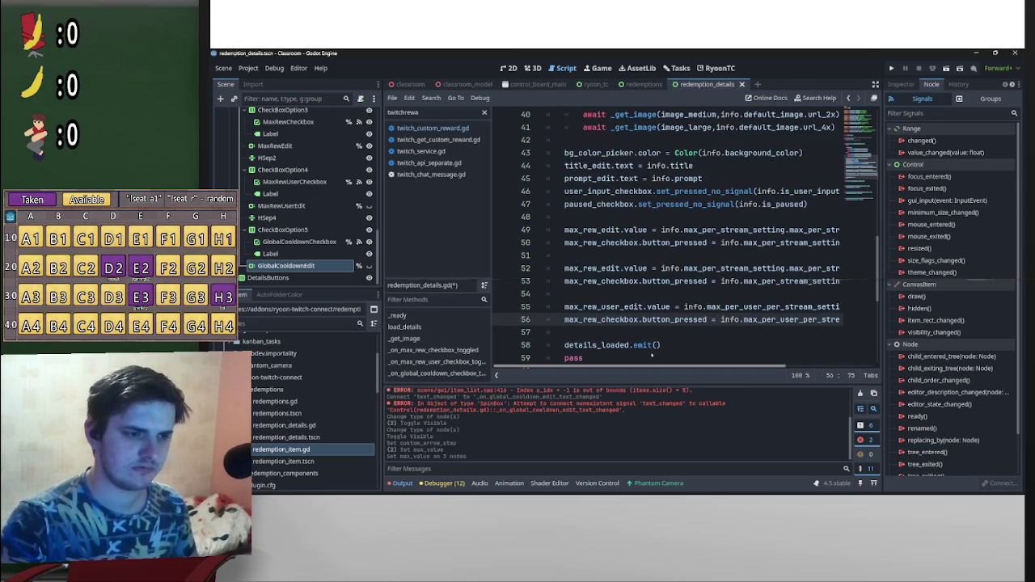
left_click(569, 306)
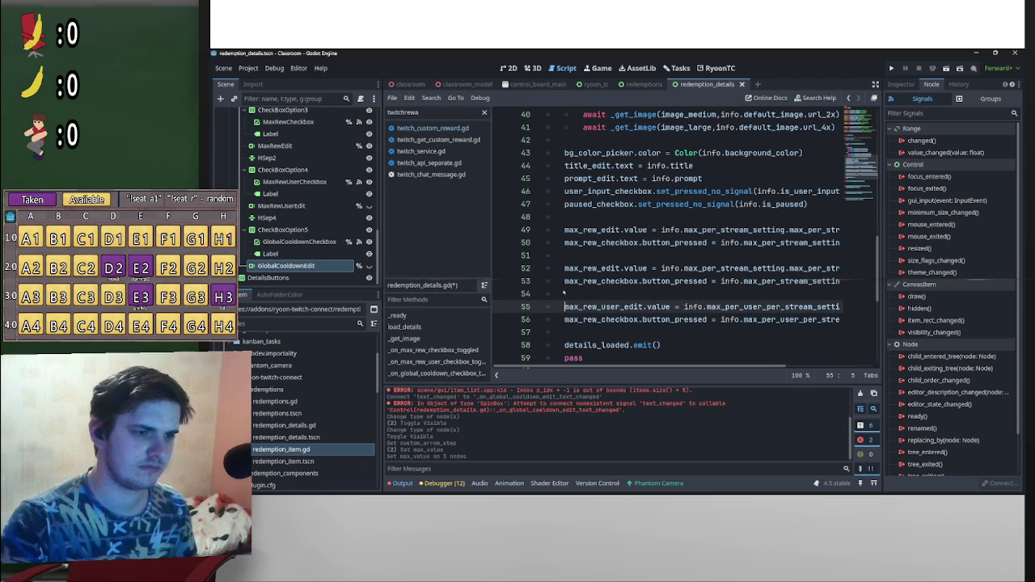
key("shift+Down")
key("shift+End")
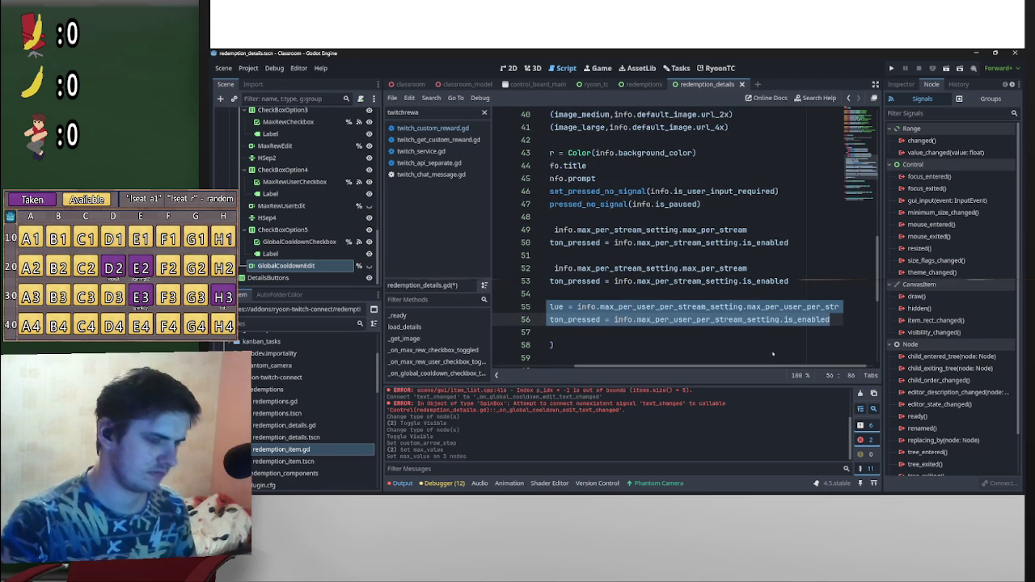
- Retarget line 52 from max_rew_edit to global_cooldown_edit
scroll(616, 260, "left", 3)
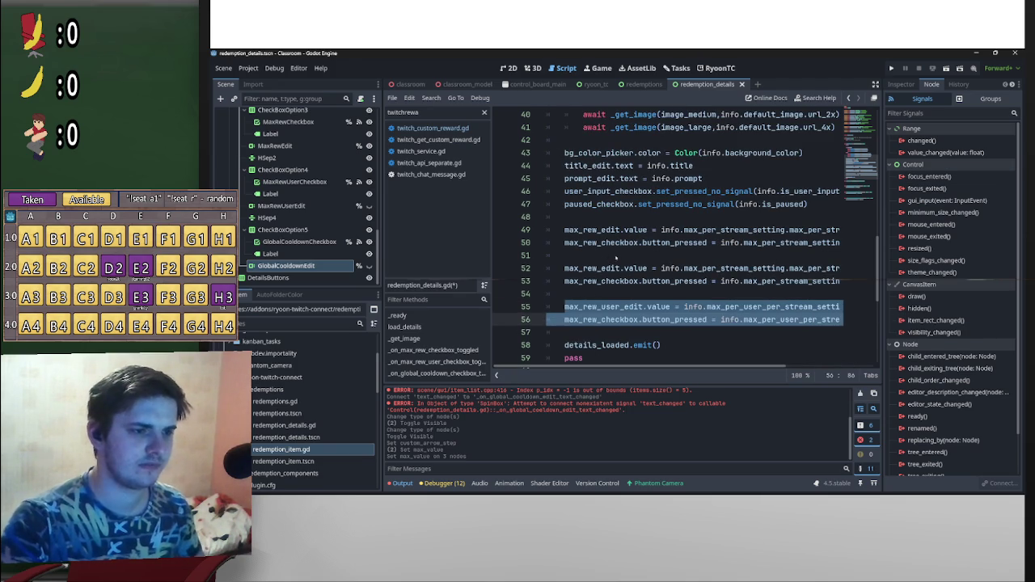
left_click(621, 259)
left_click_drag(621, 259, 567, 255)
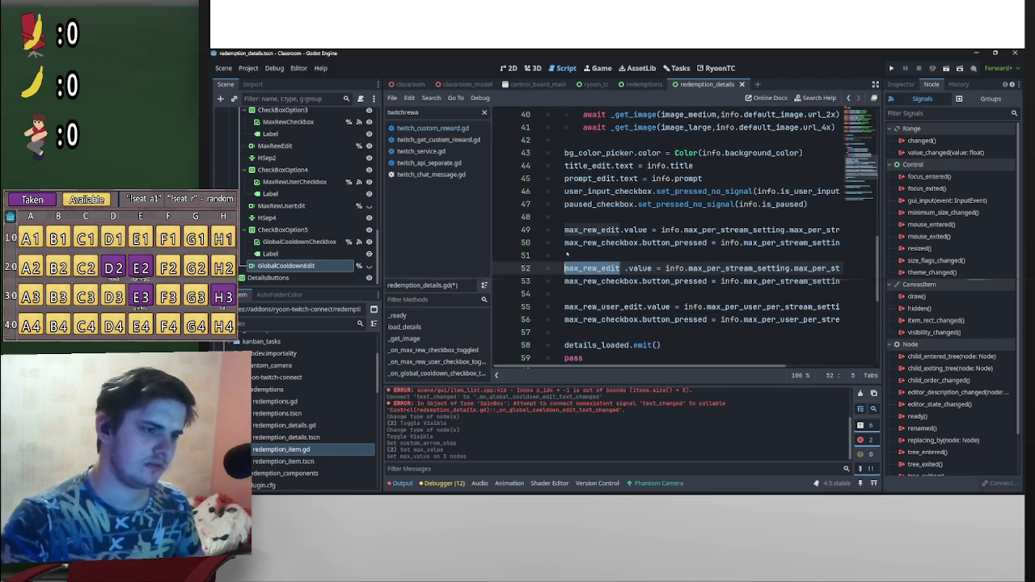
type("glo")
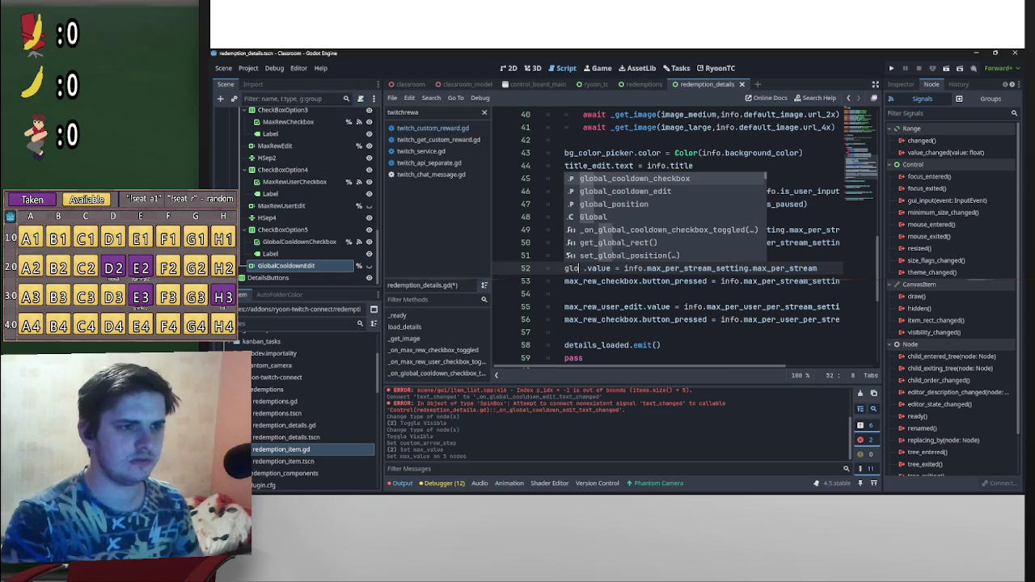
key("Down")
key("Return")
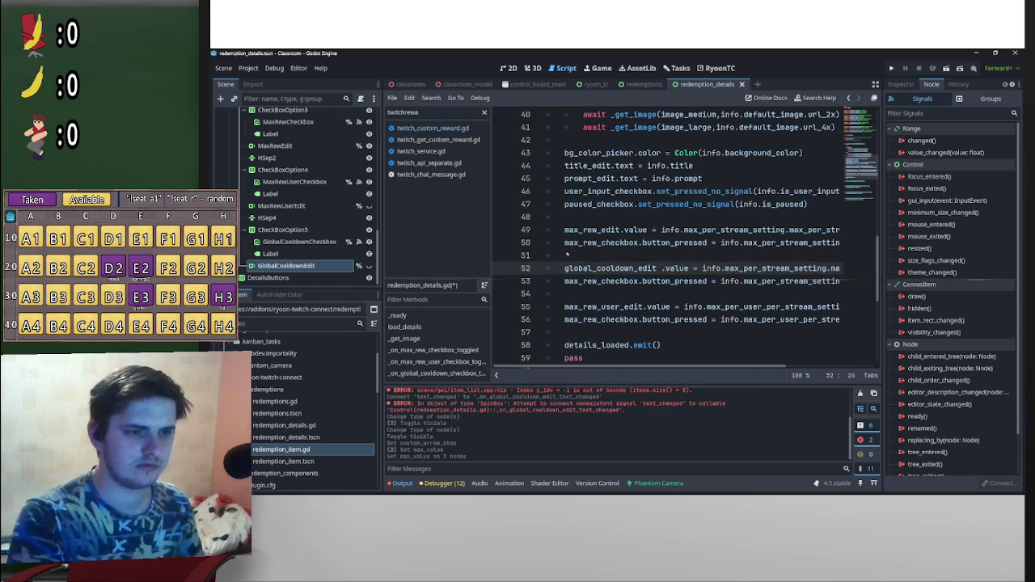
- Set line 52's value source to info.global_cooldown_setting.global_cooldown_seconds
left_click_drag(721, 267, 846, 263)
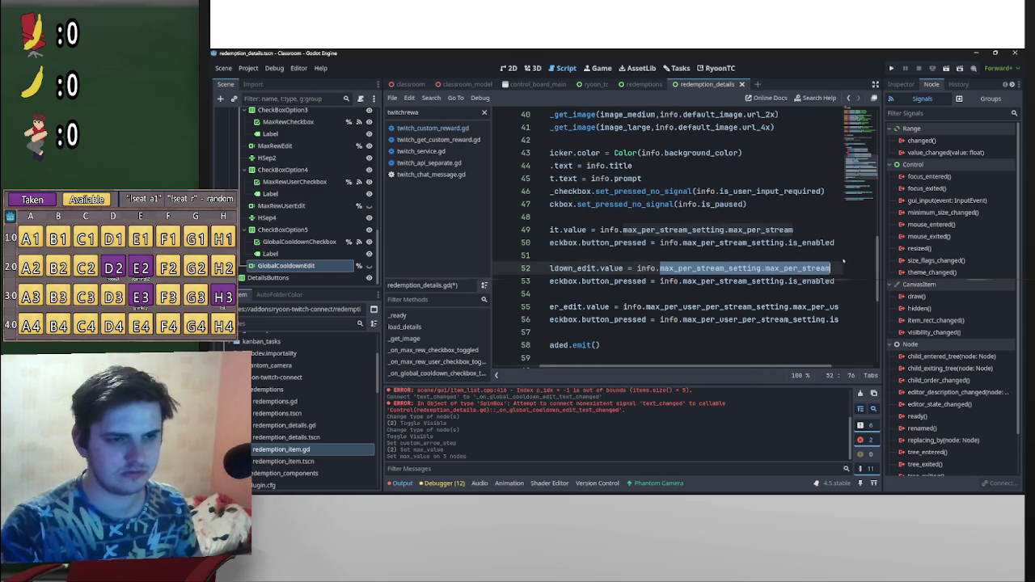
type("glo")
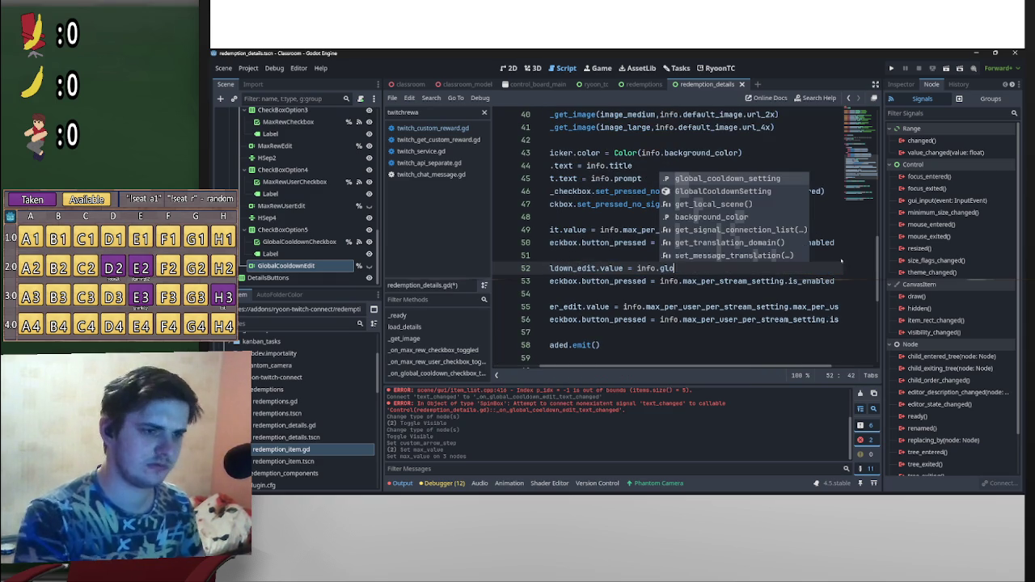
key("Return")
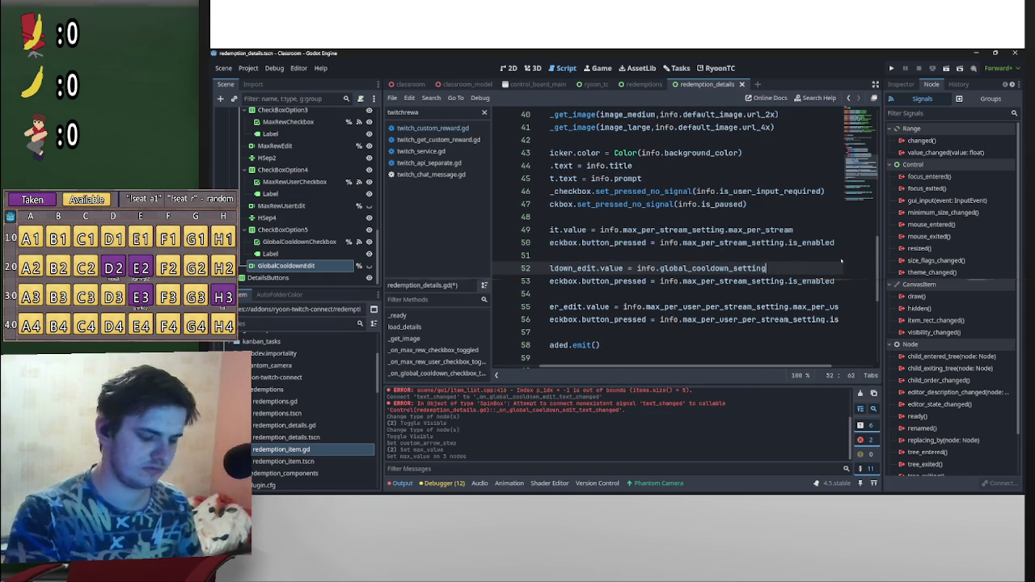
type(".")
key("Down")
key("Down")
key("Down")
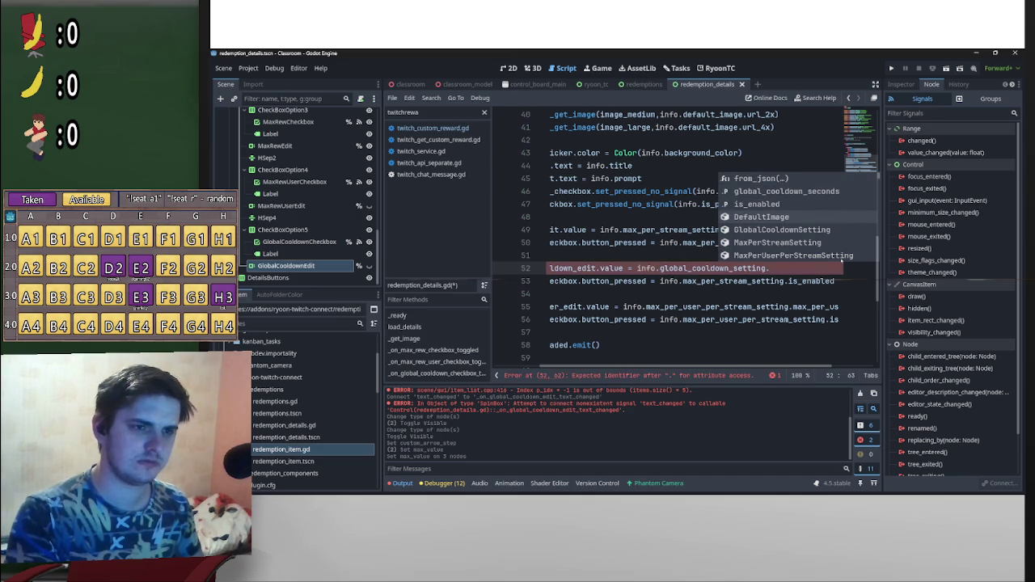
key("Up")
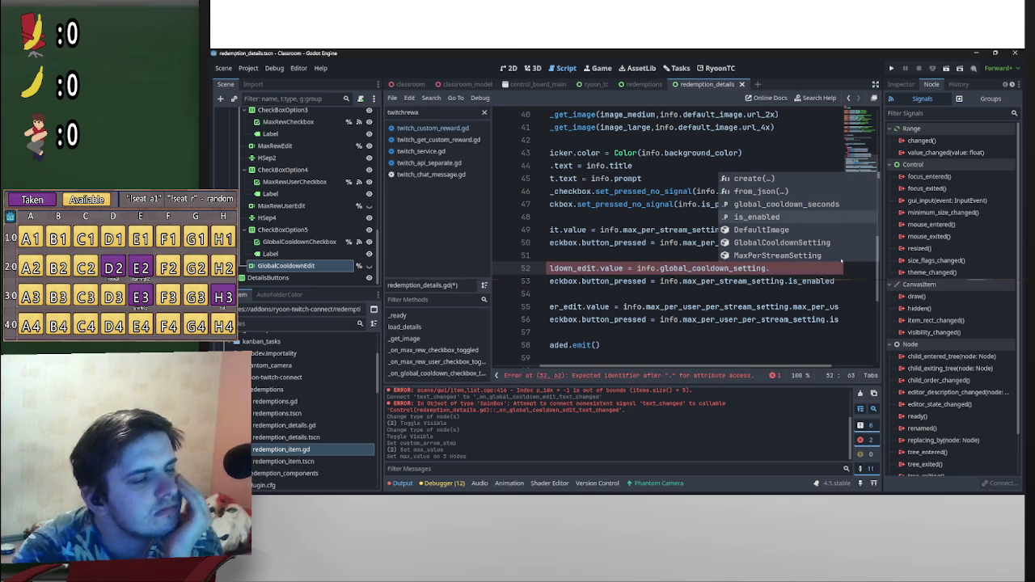
key("Up")
key("Return")
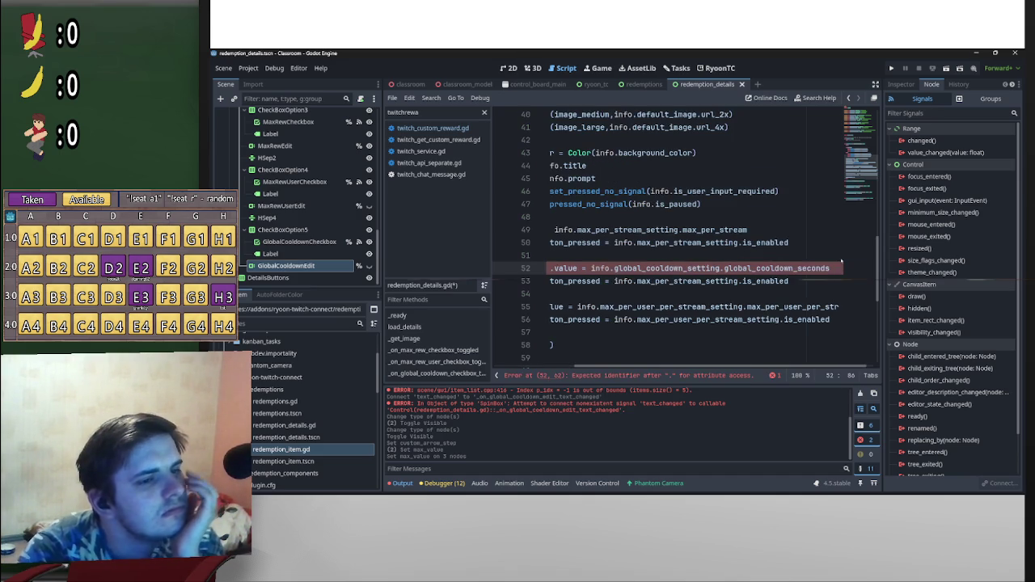
- Retarget line 53 from max_rew_checkbox to global_cooldown_checkbox
key("Down")
key("shift+Home")
key("shift+Home")
left_click(661, 280)
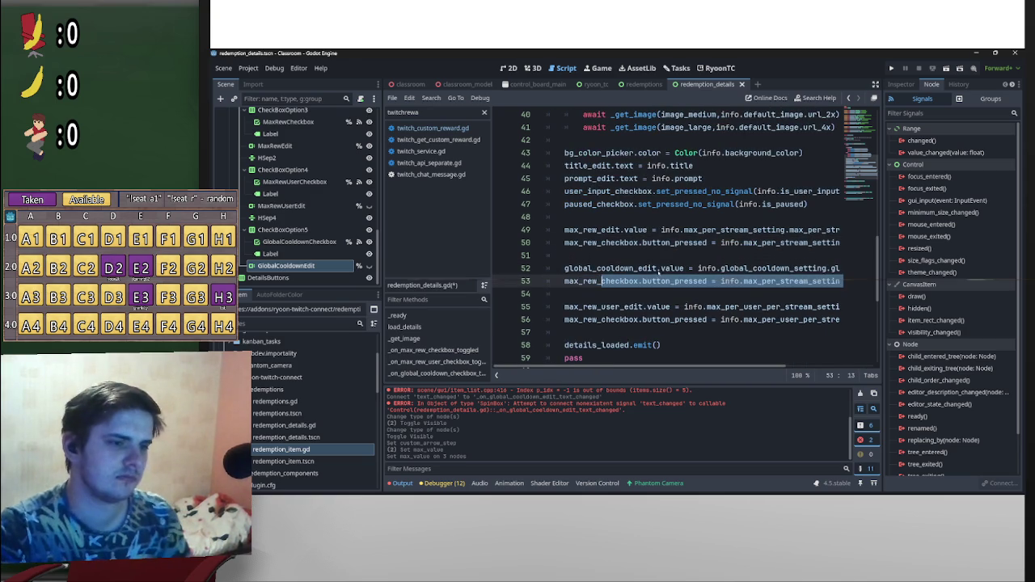
left_click_drag(639, 275, 562, 275)
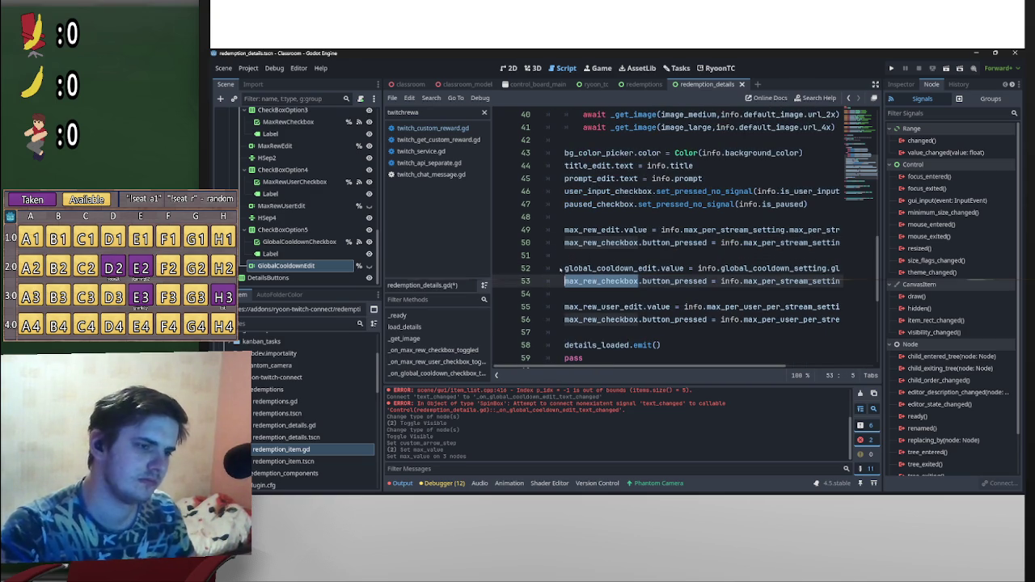
type("glo")
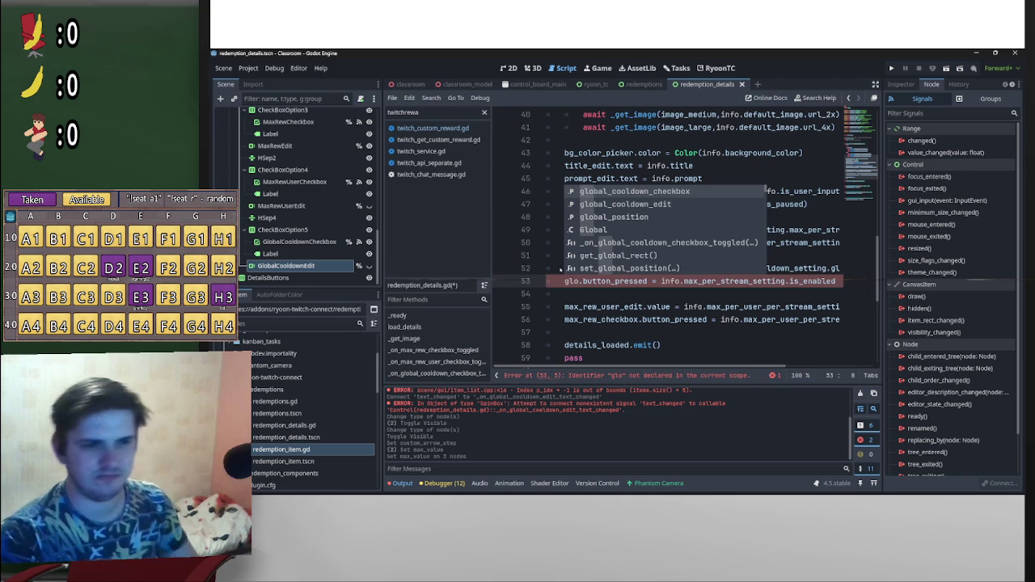
key("Return")
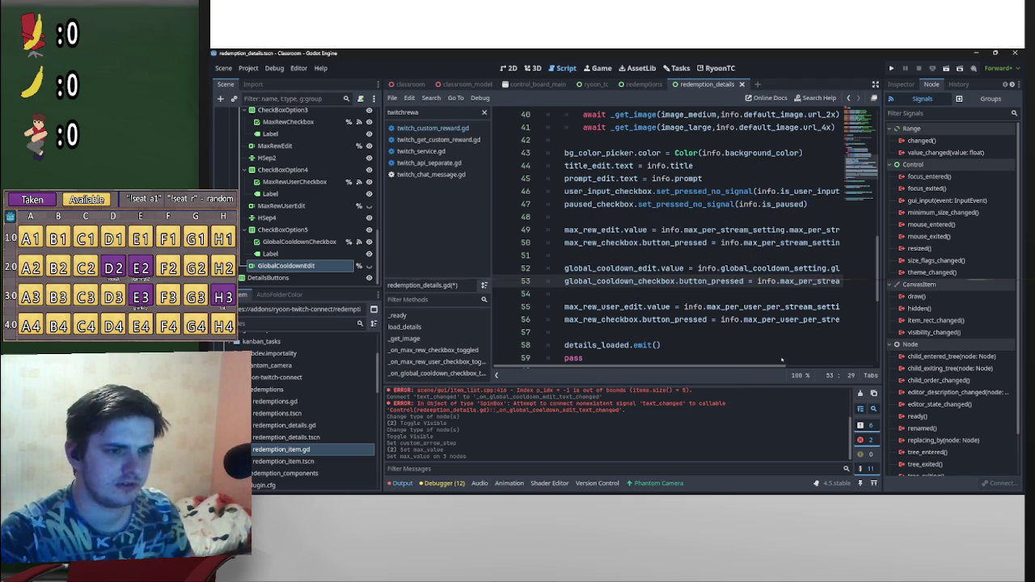
- Replace line 53's max_per_stream_setting with global_cooldown_setting
scroll(703, 288, "right", 3)
mouse_move(642, 267)
left_mouse_down()
mouse_move(767, 266)
mouse_move(736, 265)
mouse_move(749, 267)
left_mouse_up()
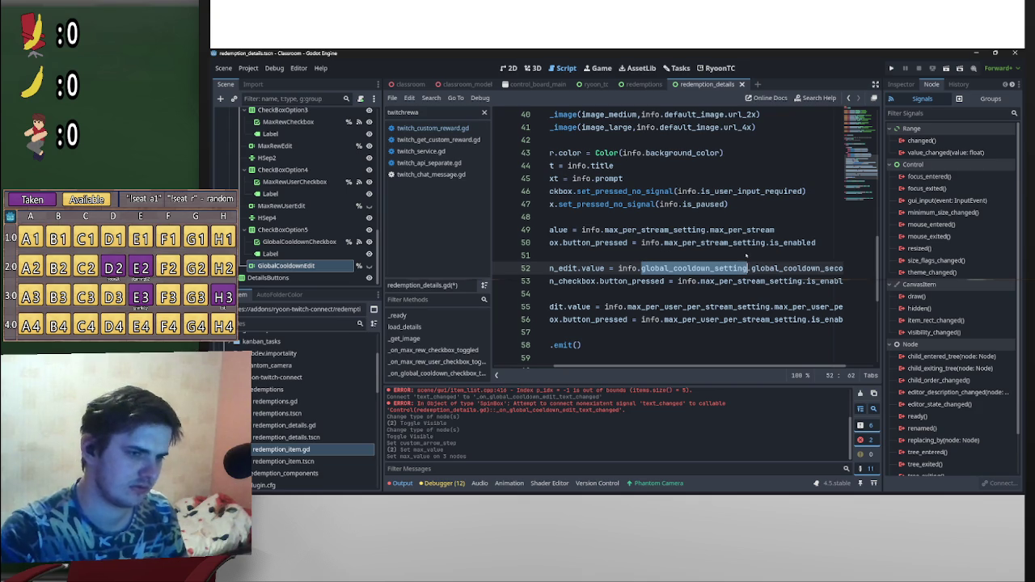
scroll(749, 267, "right", 2)
key("ctrl+c")
double_click(712, 281)
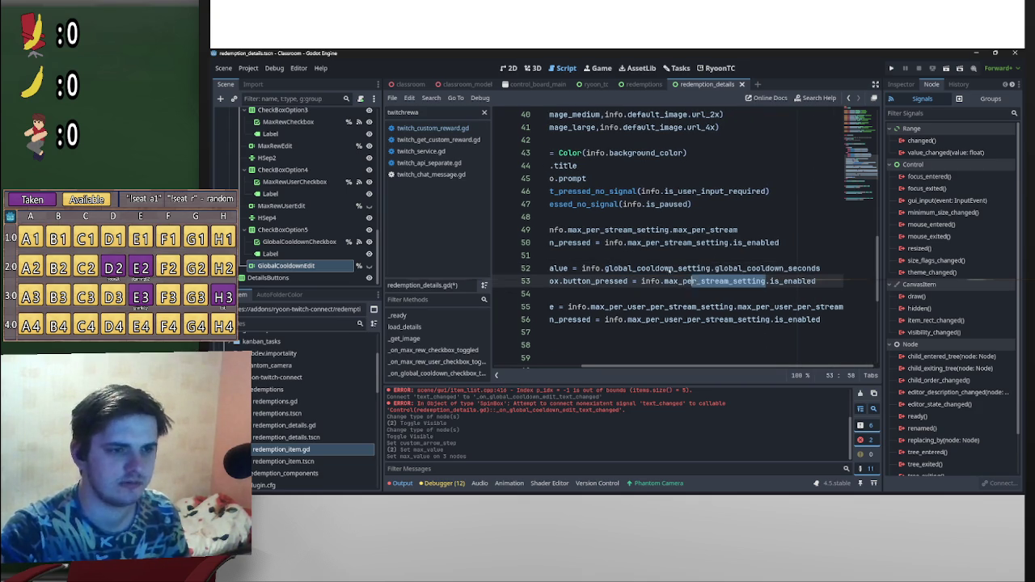
key("ctrl+v")
- Save the redemption_details.gd script
scroll(780, 352, "left", 3)
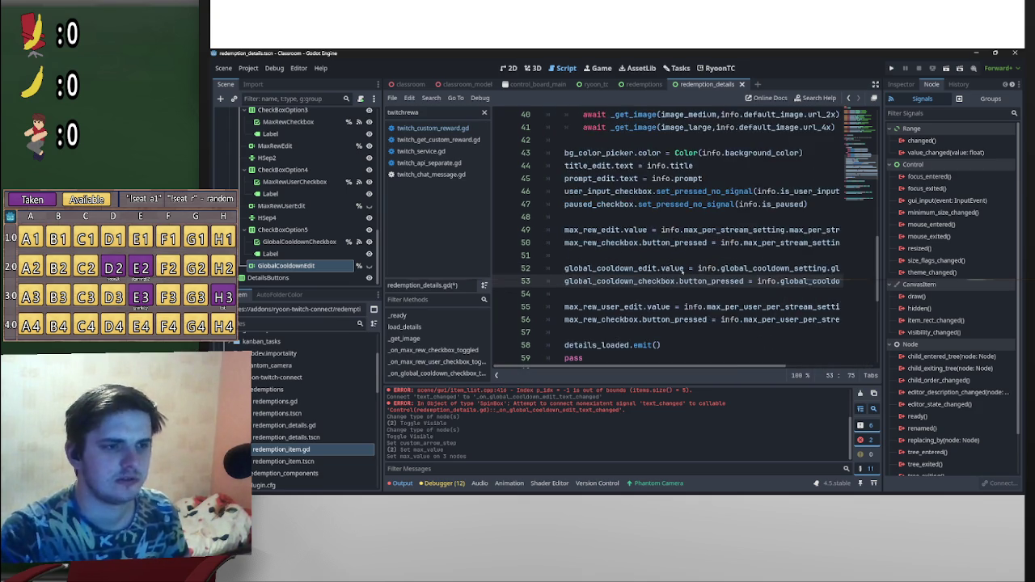
scroll(781, 352, "up", 5)
scroll(753, 307, "down", 10)
left_click(733, 242)
key("ctrl+s")
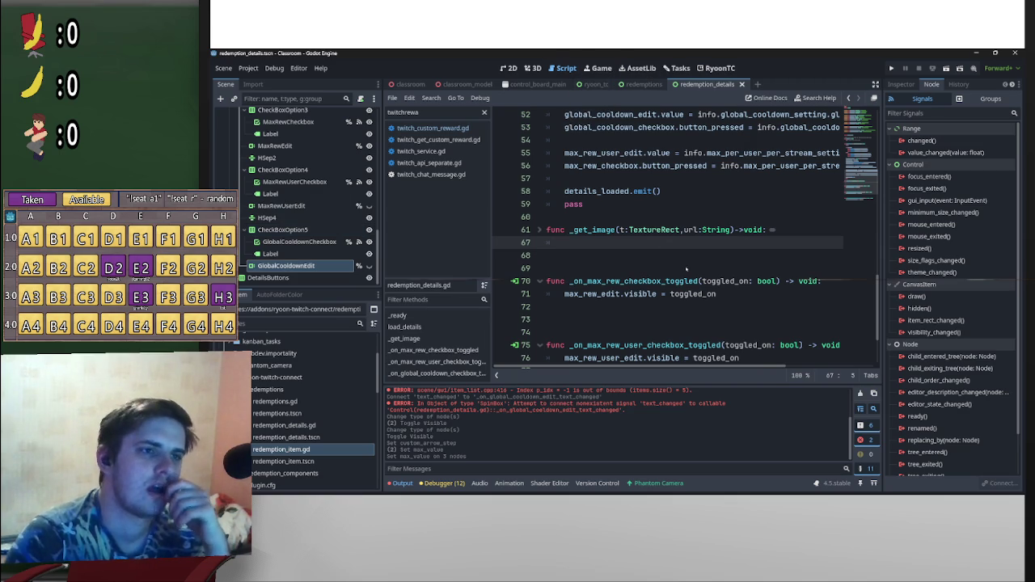
- Delete the early return in load_details, save, and run the project from the redemptions scene
scroll(639, 297, "up", 12)
left_click_drag(566, 332, 772, 306)
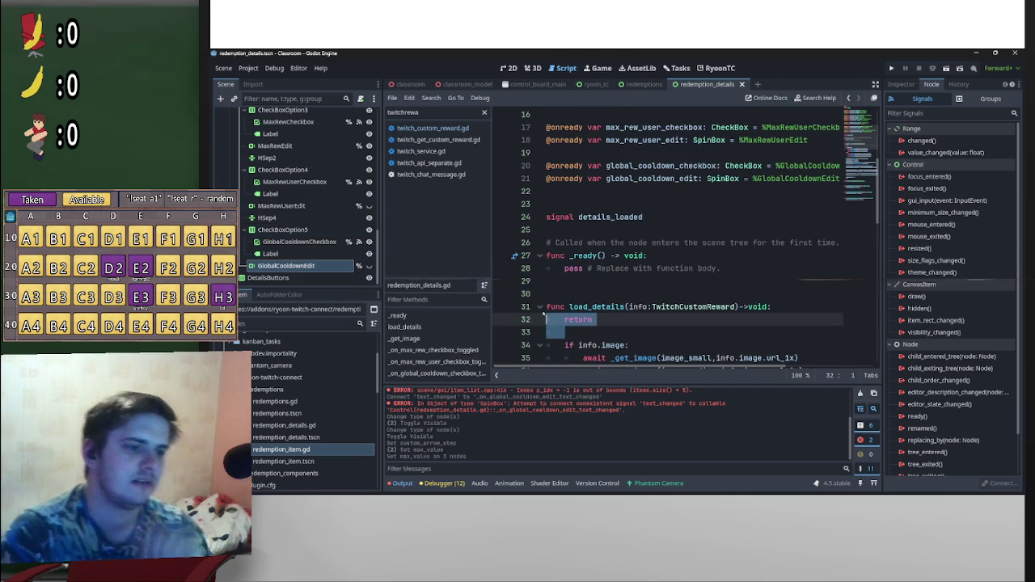
key("BackSpace")
key("ctrl+s")
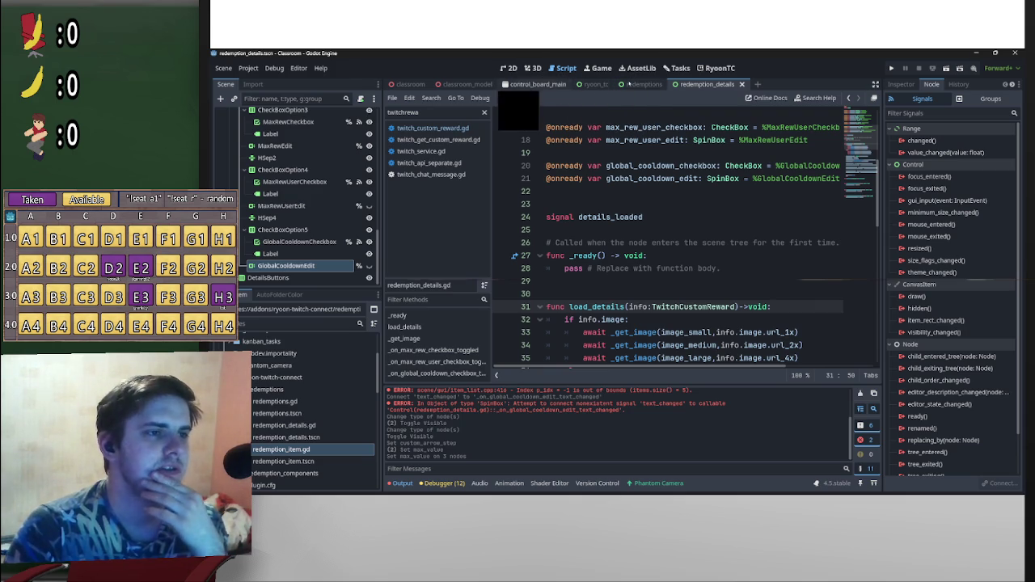
left_click(640, 84)
left_click(946, 68)
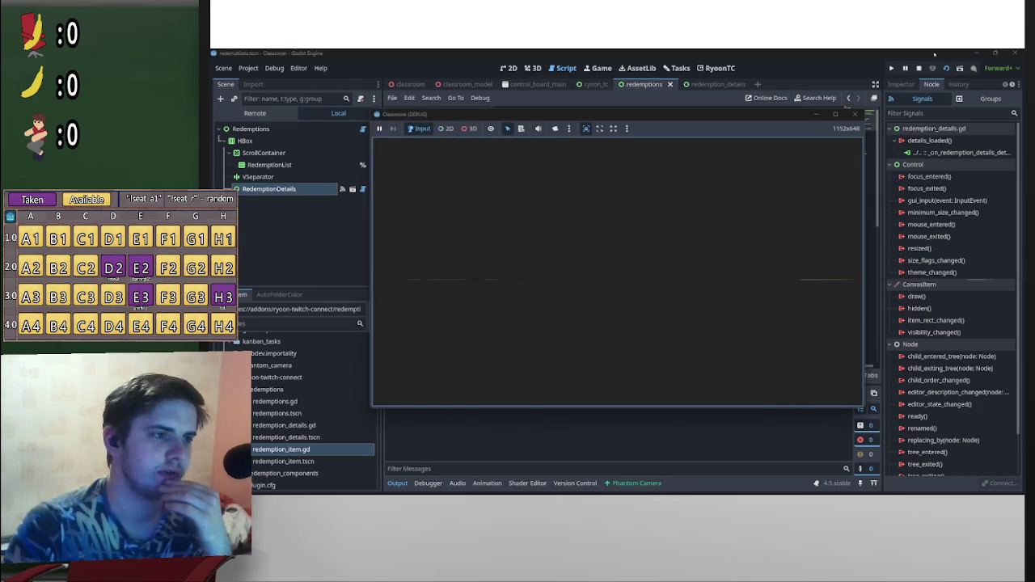
- Stop the game and relaunch the project from the ryoon_tc scene
left_click(918, 67)
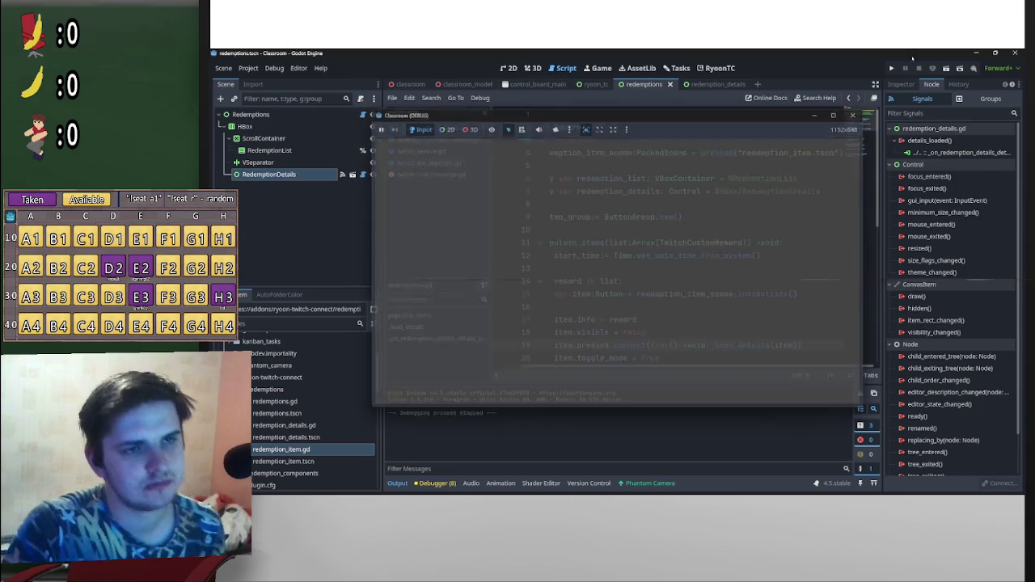
left_click(596, 84)
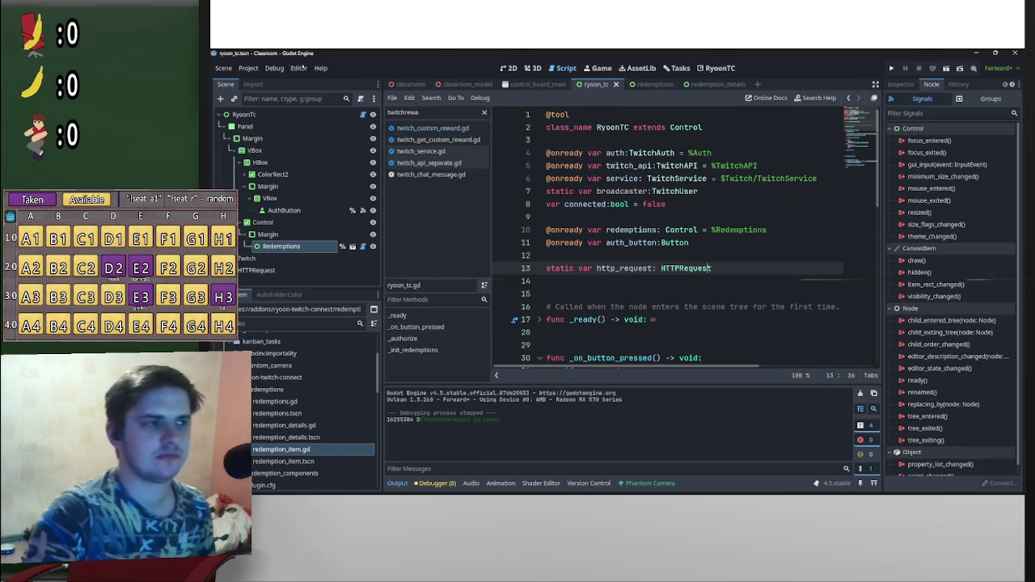
left_click(247, 68)
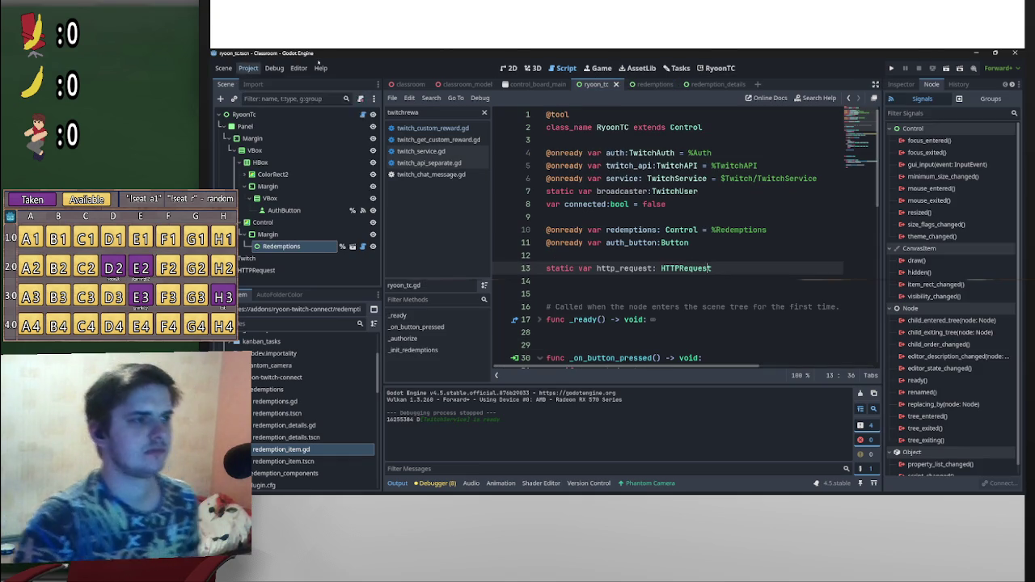
left_click(944, 63)
left_click(944, 65)
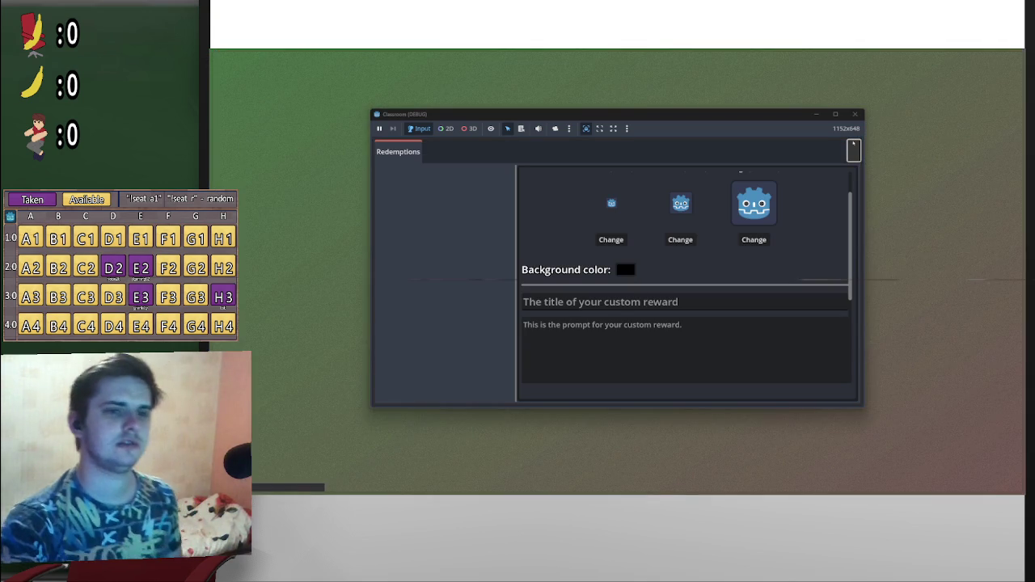
- Authorize the app on the Twitch page, then minimize the browser to see the game
scroll(651, 417, "down", 10)
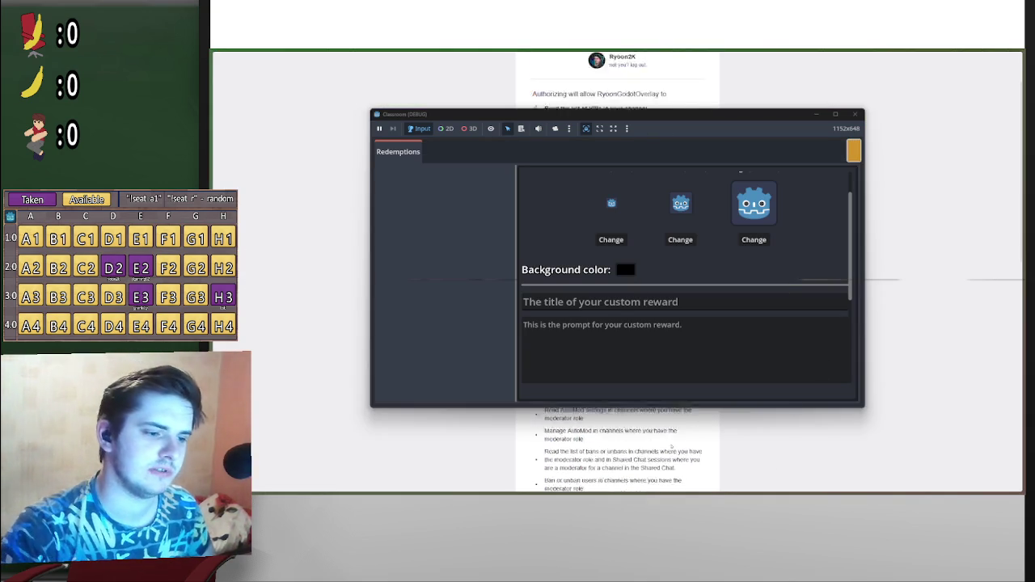
scroll(651, 407, "up", 2)
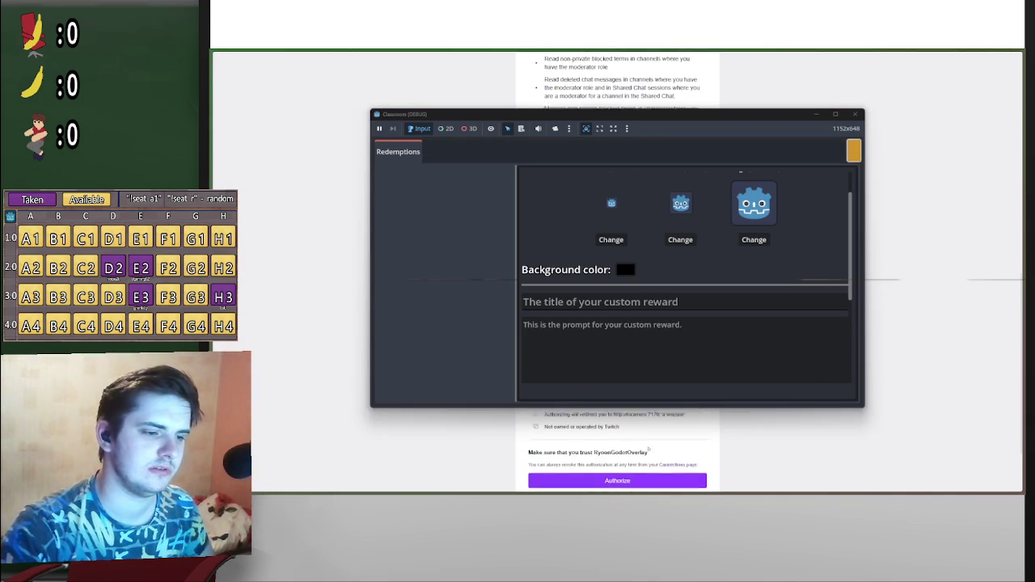
left_click(617, 483)
left_click(976, 55)
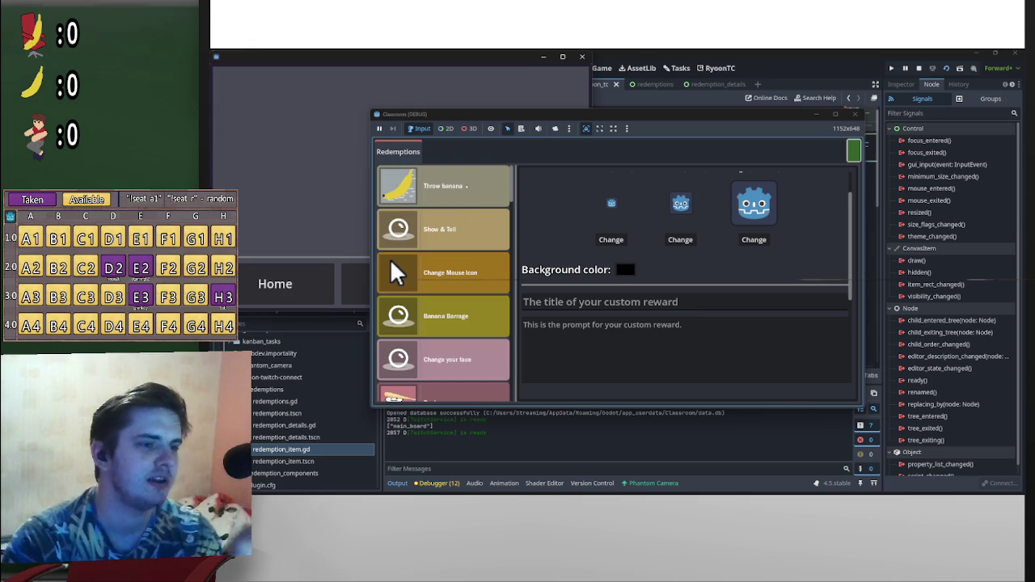
- Scroll Throw banana's details down to Global cooldown in seconds, then minimize the game window
scroll(741, 227, "down", 5)
scroll(695, 261, "up", 10)
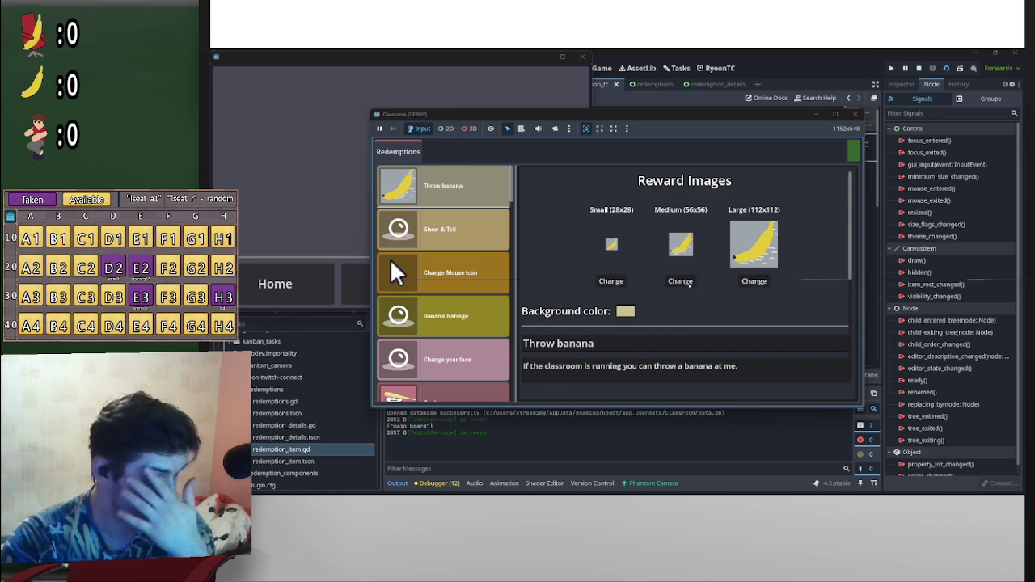
scroll(710, 286, "down", 3)
scroll(681, 296, "up", 2)
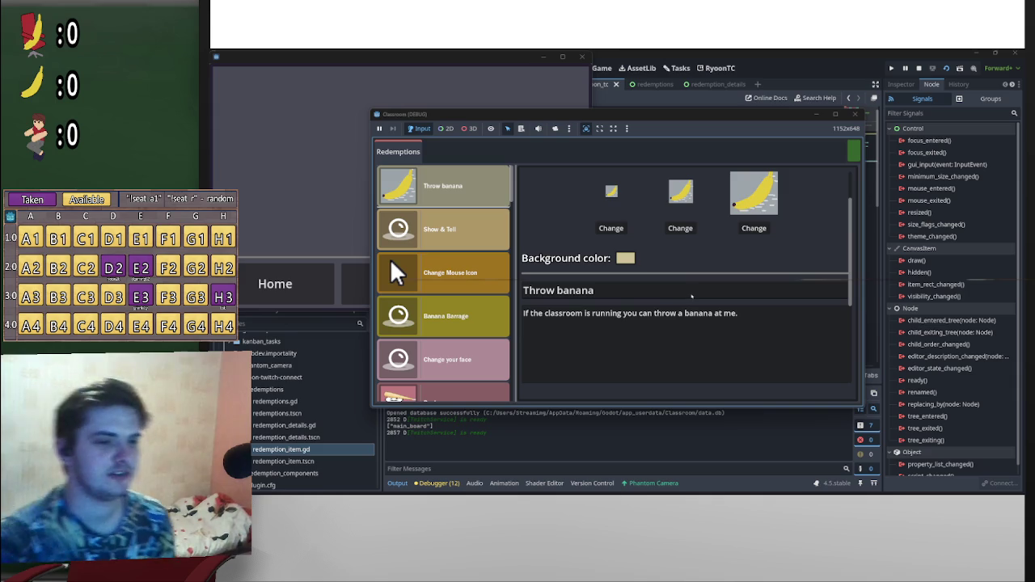
scroll(691, 297, "down", 3)
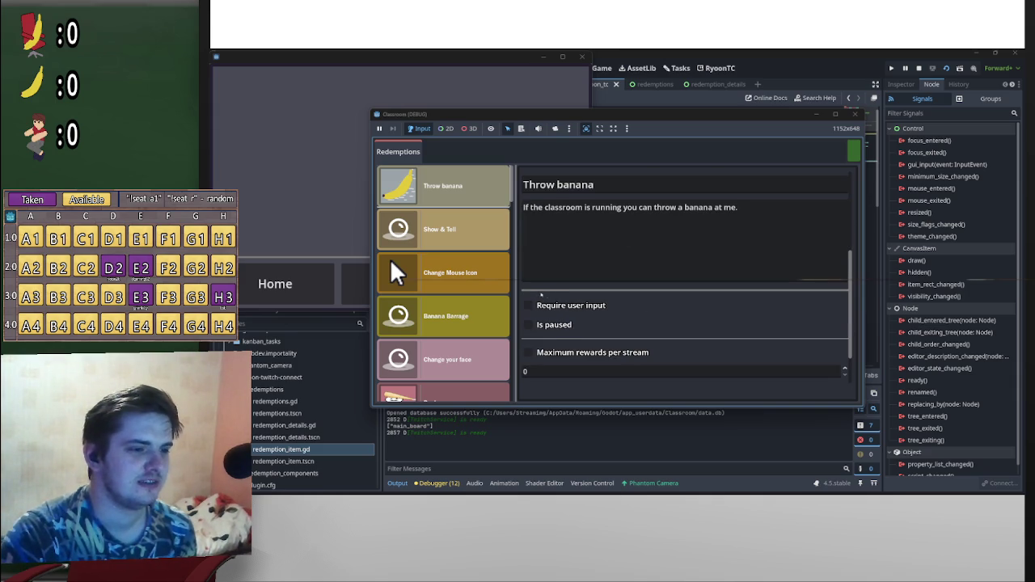
scroll(547, 277, "down", 2)
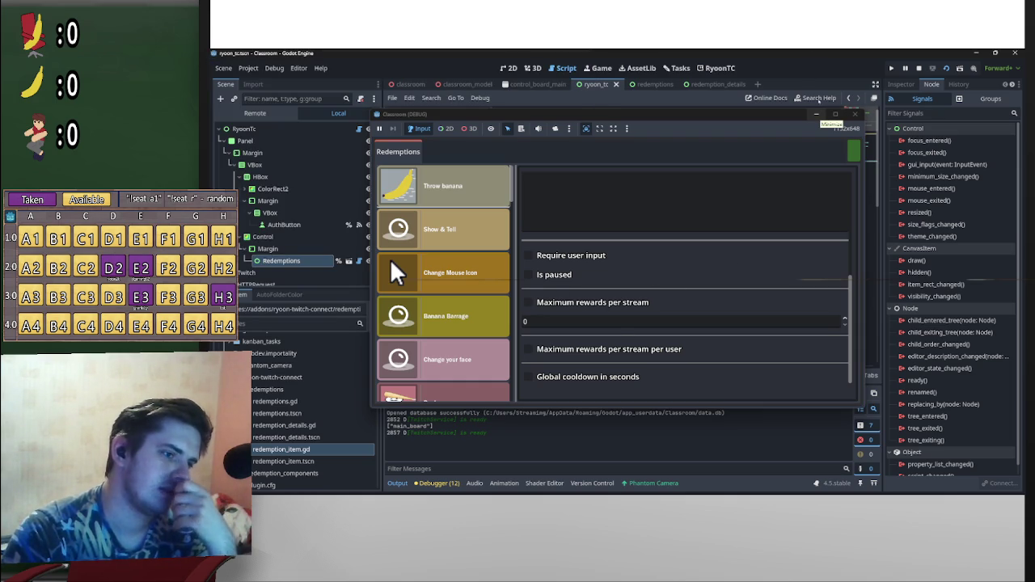
left_click(816, 114)
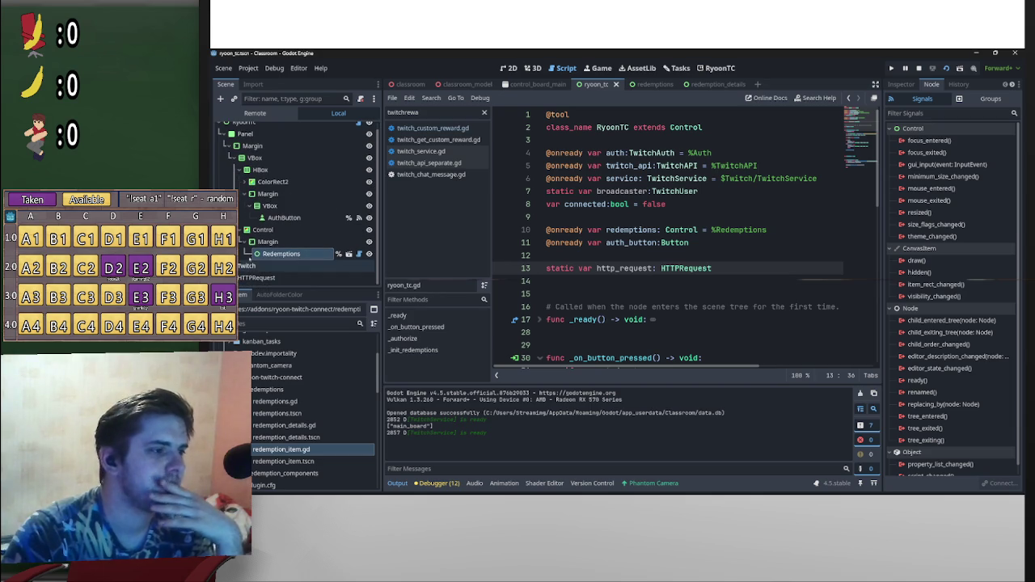
- Toggle MaxRewEdit's visibility off in the redemption_details scene and save it
left_click(532, 68)
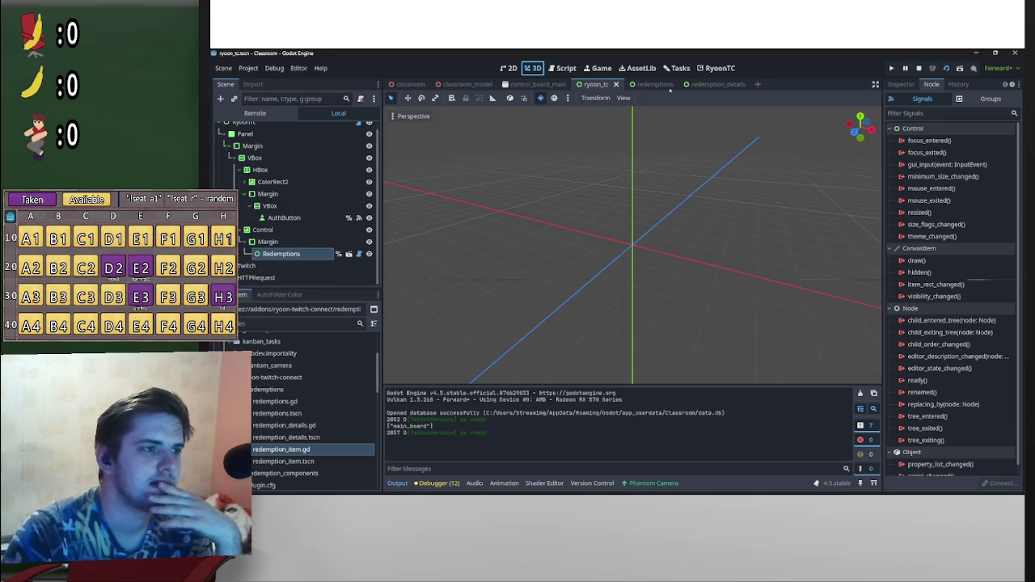
left_click(708, 85)
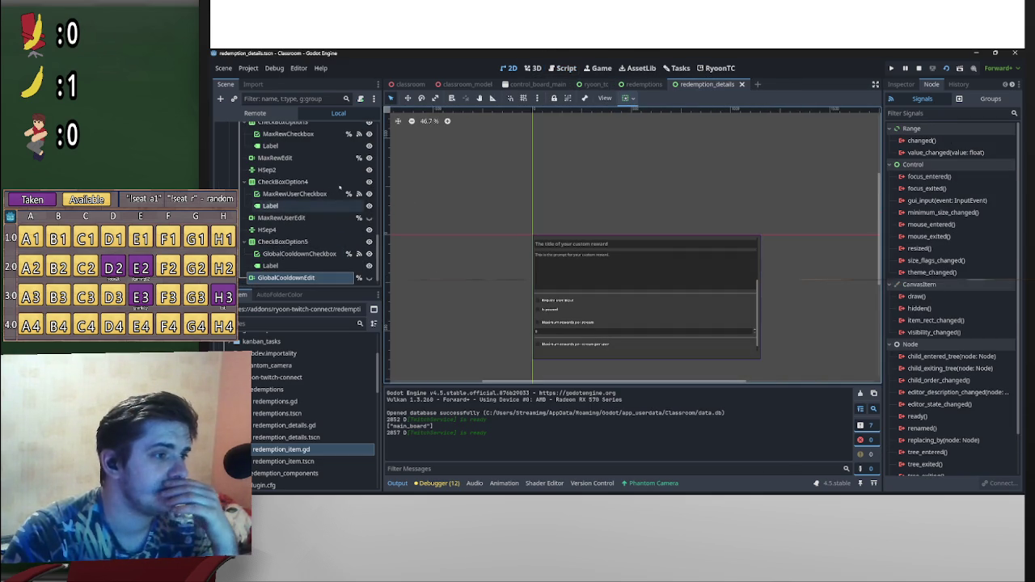
scroll(335, 173, "up", 1)
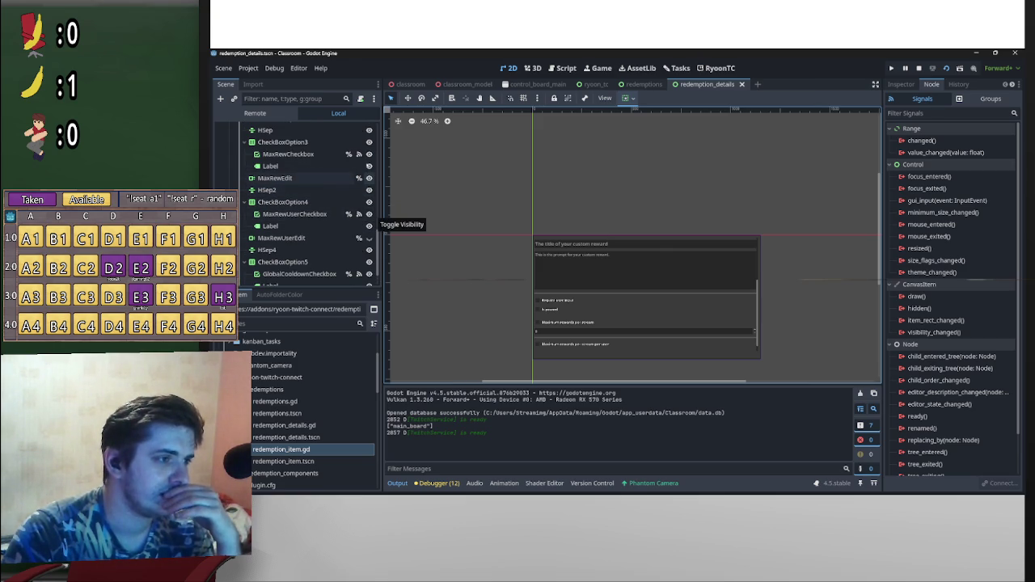
left_click(370, 178)
key("ctrl+s")
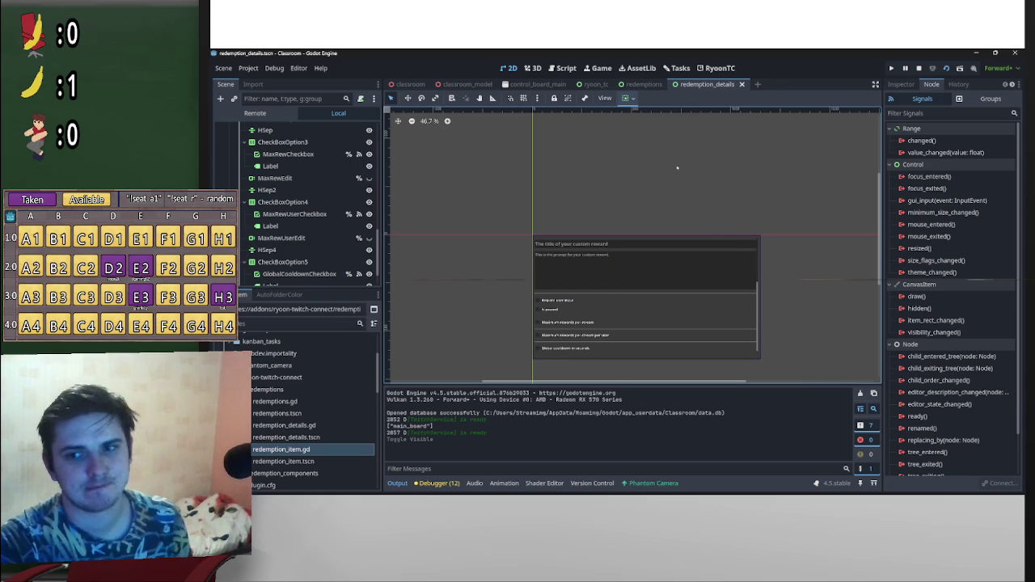
key("alt+Tab")
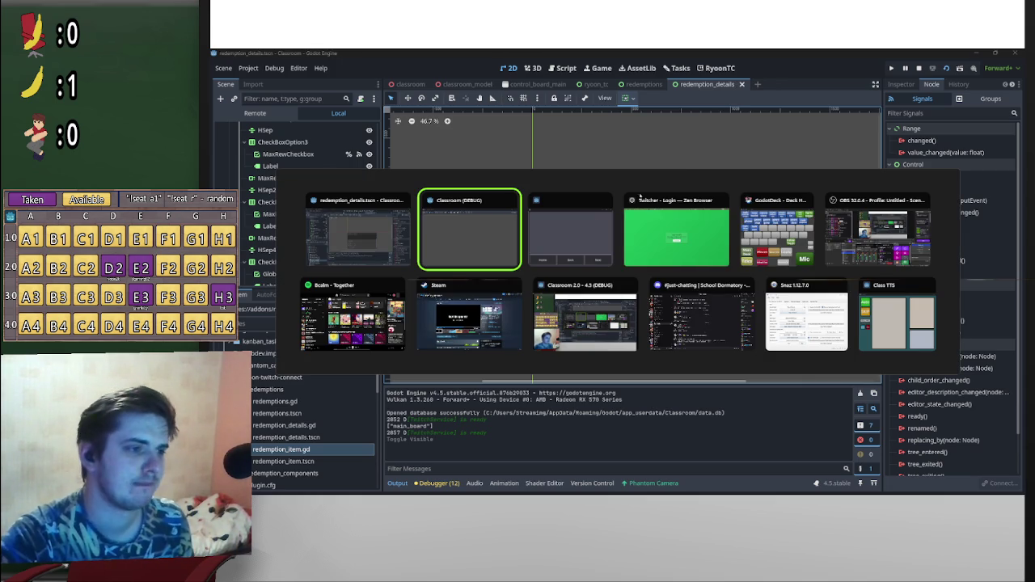
- Return to Classroom (DEBUG) and scroll Change Mouse Icon's details down to its reward limits
key("Tab")
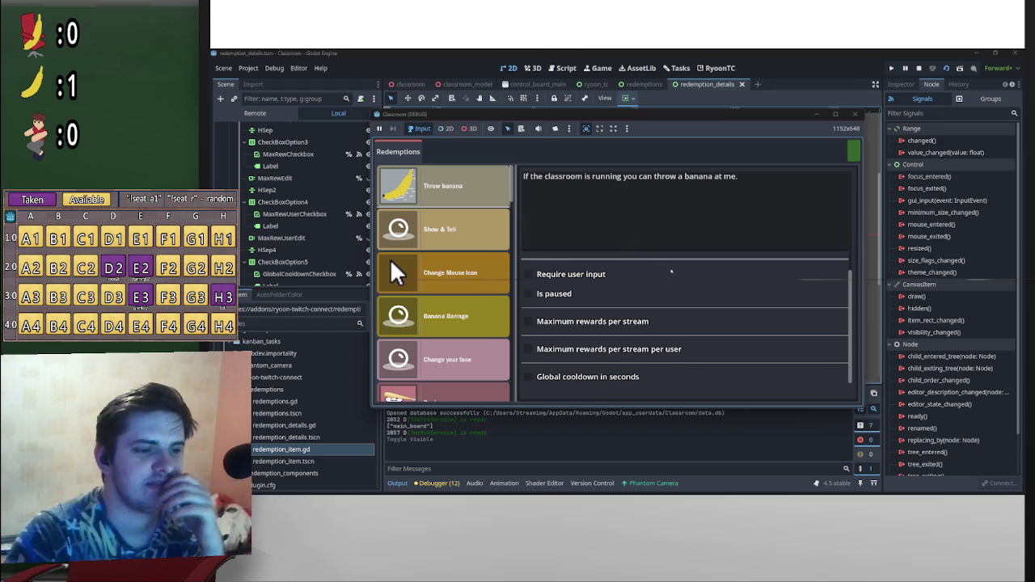
scroll(462, 293, "down", 2)
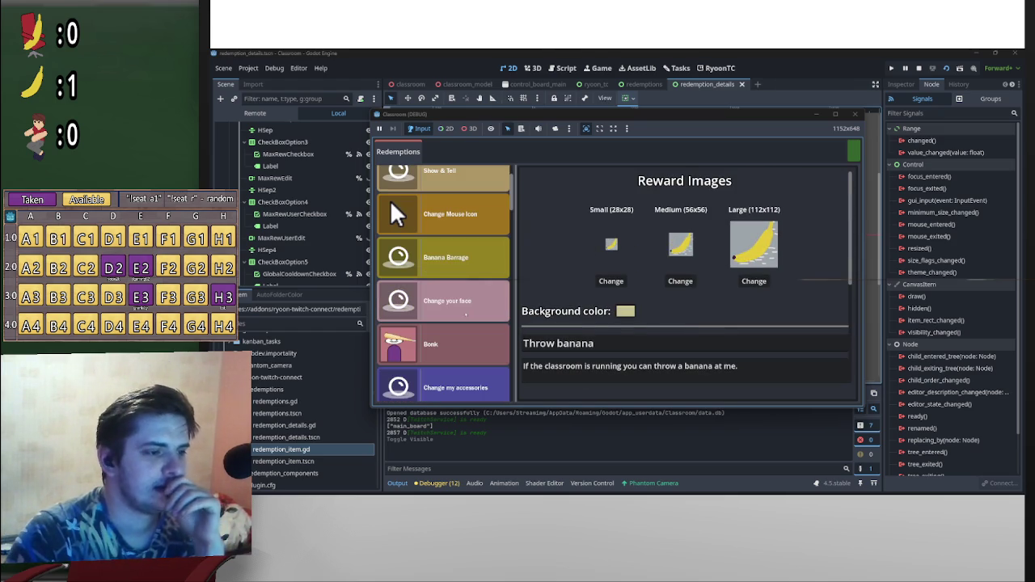
scroll(390, 200, "down", 5)
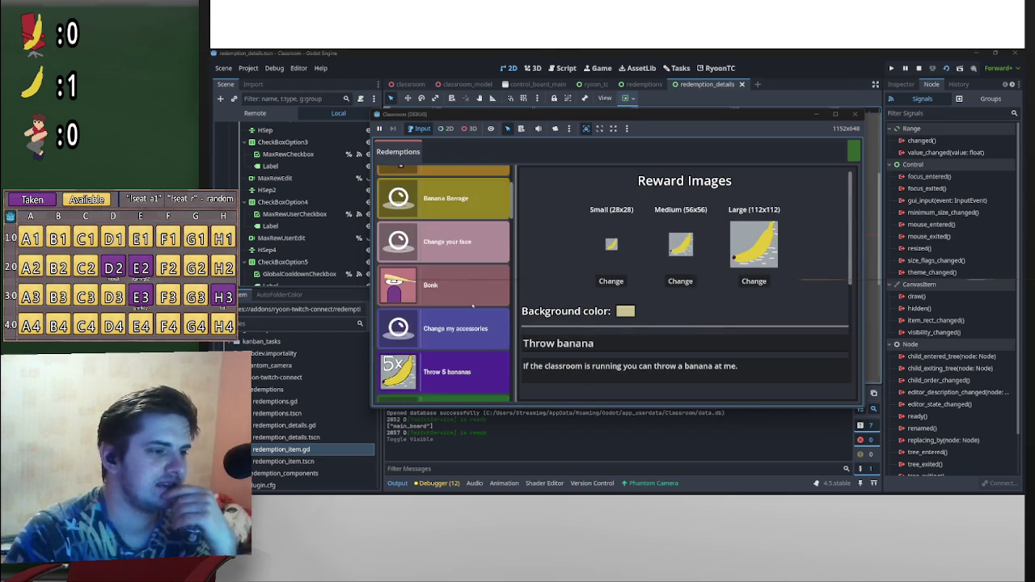
scroll(478, 310, "down", 4)
scroll(478, 309, "up", 8)
scroll(478, 310, "down", 4)
scroll(478, 308, "up", 6)
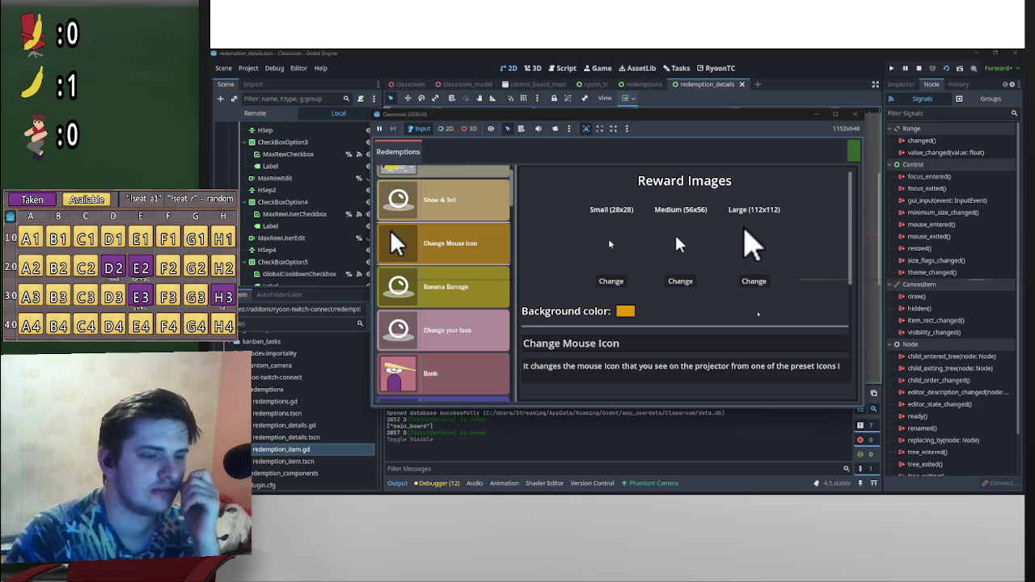
scroll(757, 314, "down", 3)
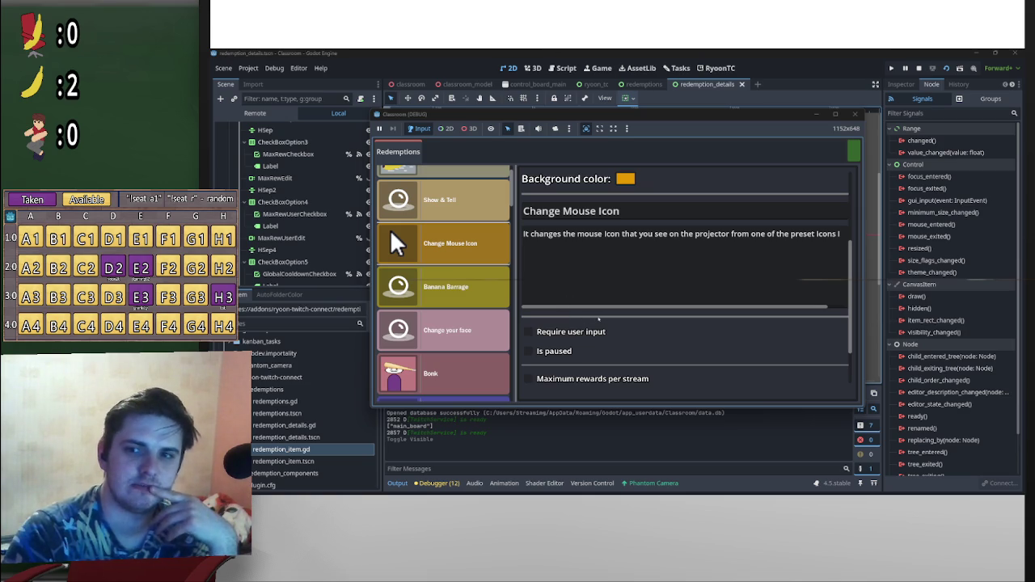
scroll(685, 278, "down", 2)
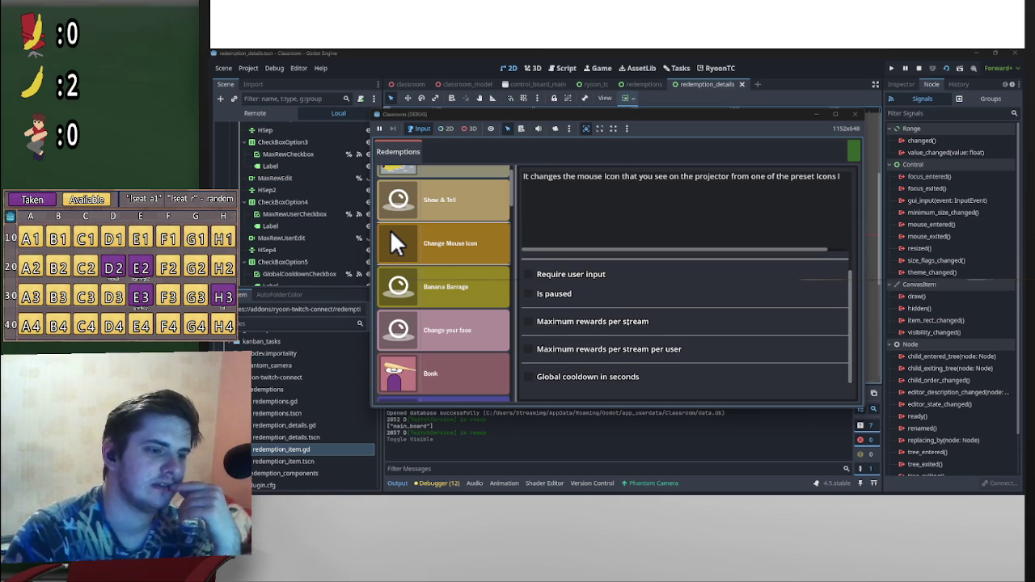
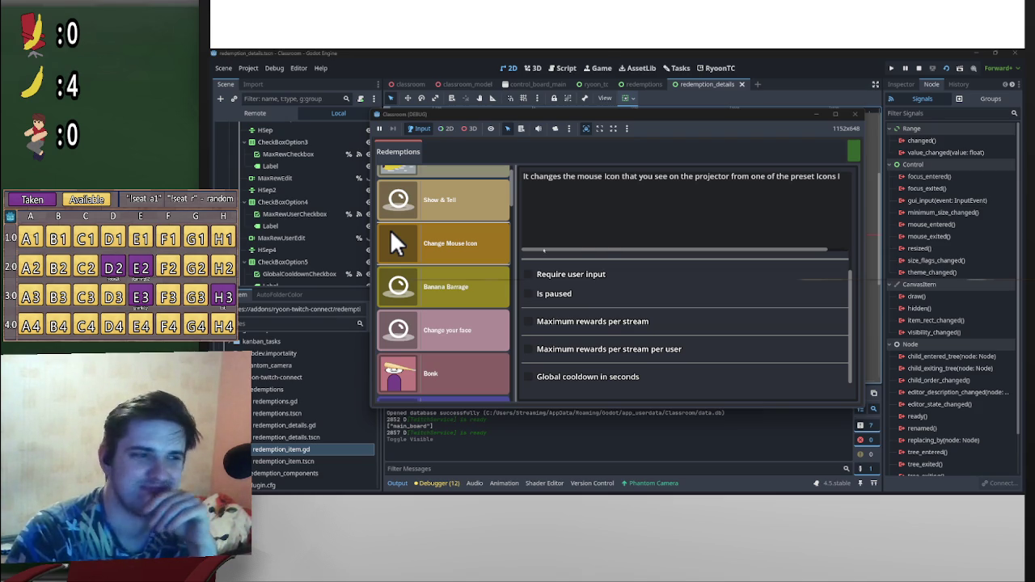
- In the running Classroom game, show the Force me to exercise reward's details
scroll(390, 229, "down", 10)
scroll(446, 251, "down", 5)
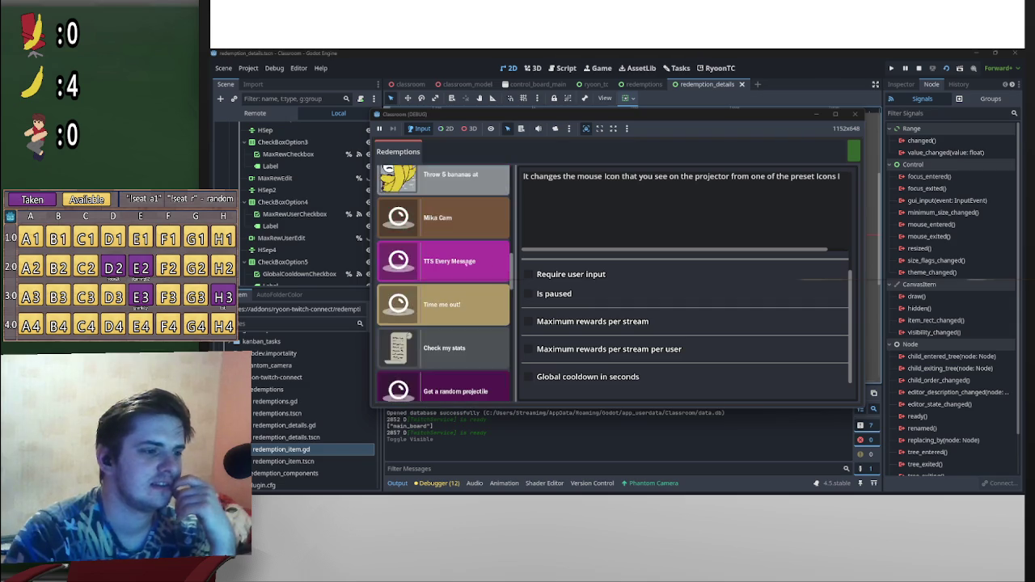
scroll(447, 275, "down", 1)
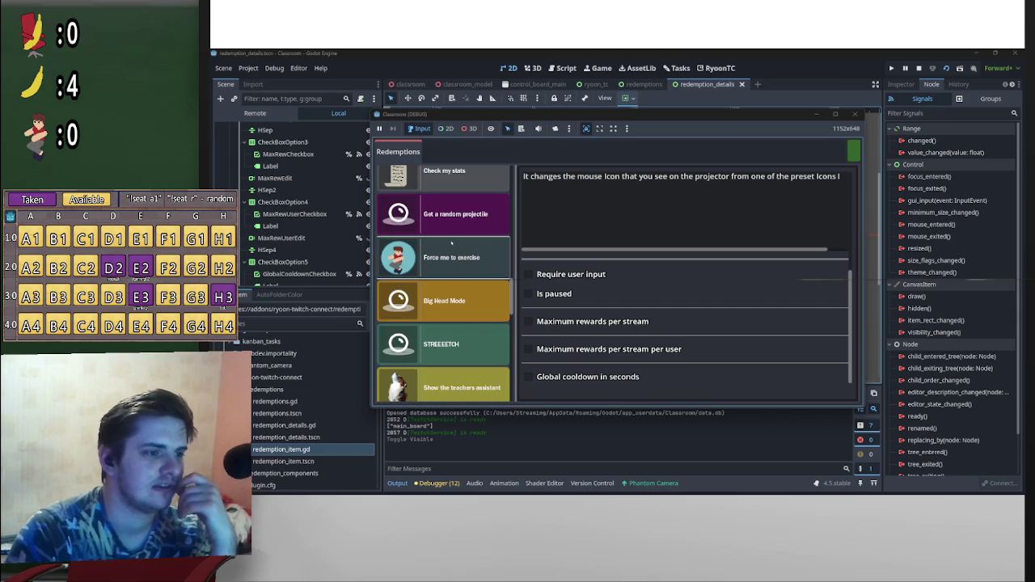
left_click(490, 244)
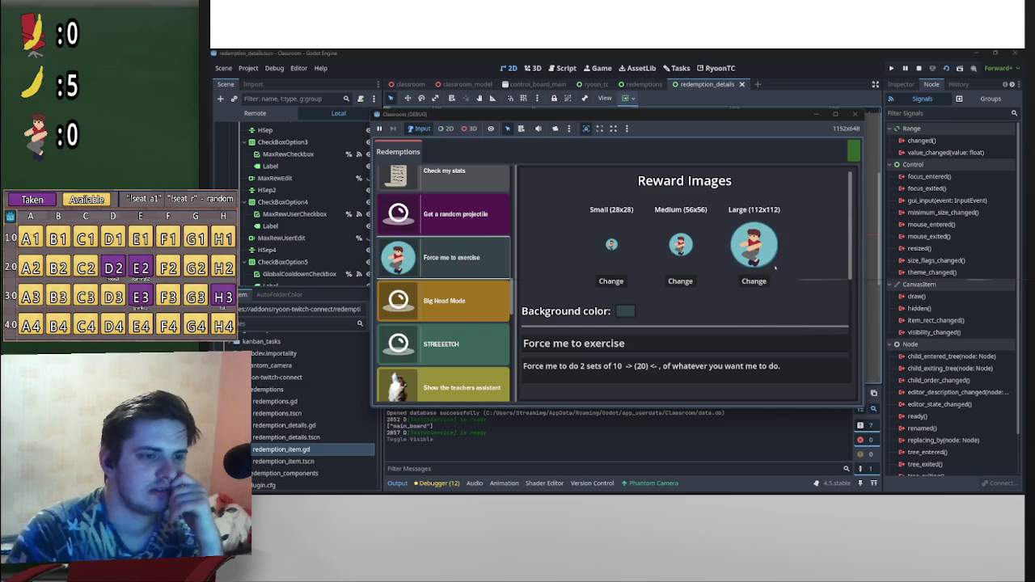
scroll(776, 267, "down", 1)
scroll(777, 268, "down", 1)
scroll(677, 276, "up", 2)
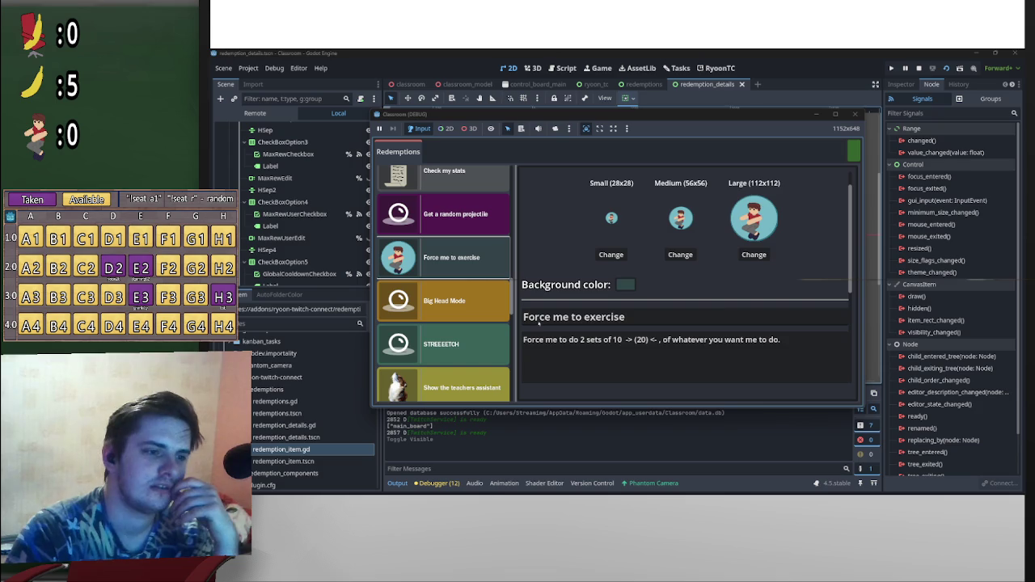
scroll(551, 314, "down", 4)
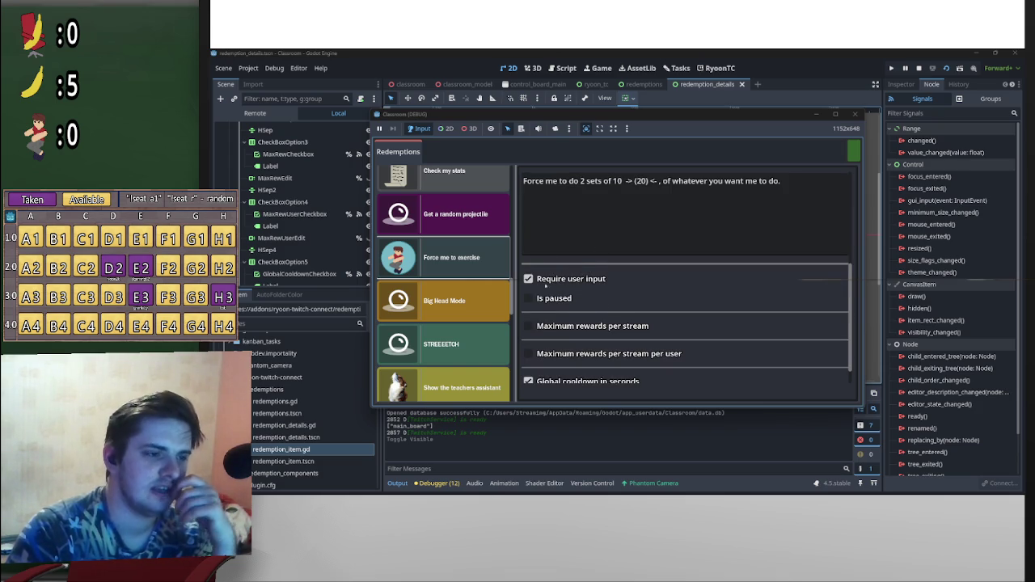
scroll(592, 275, "down", 1)
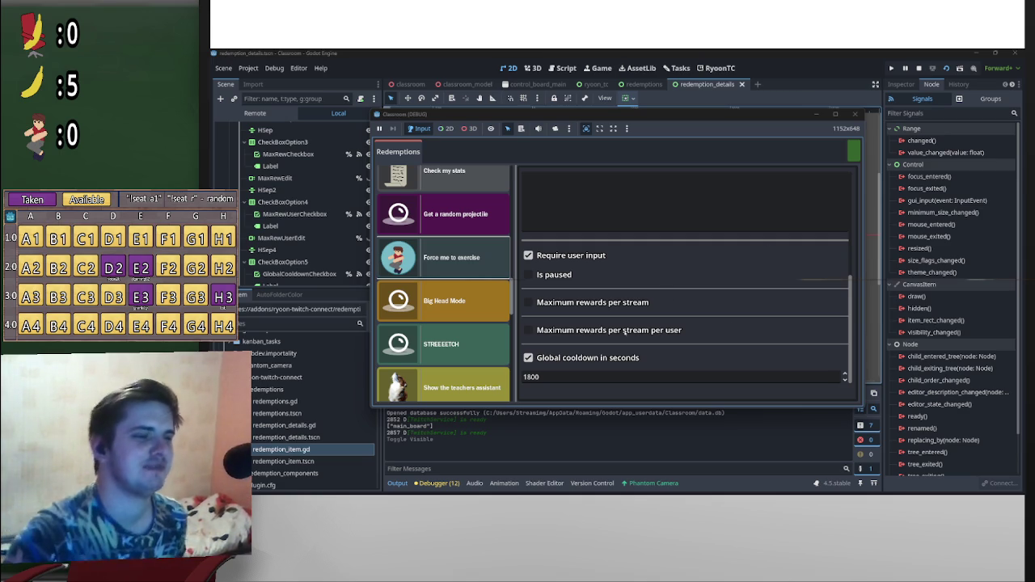
- View the STREEEETCH reward's details, then stop the running game
scroll(625, 332, "up", 5)
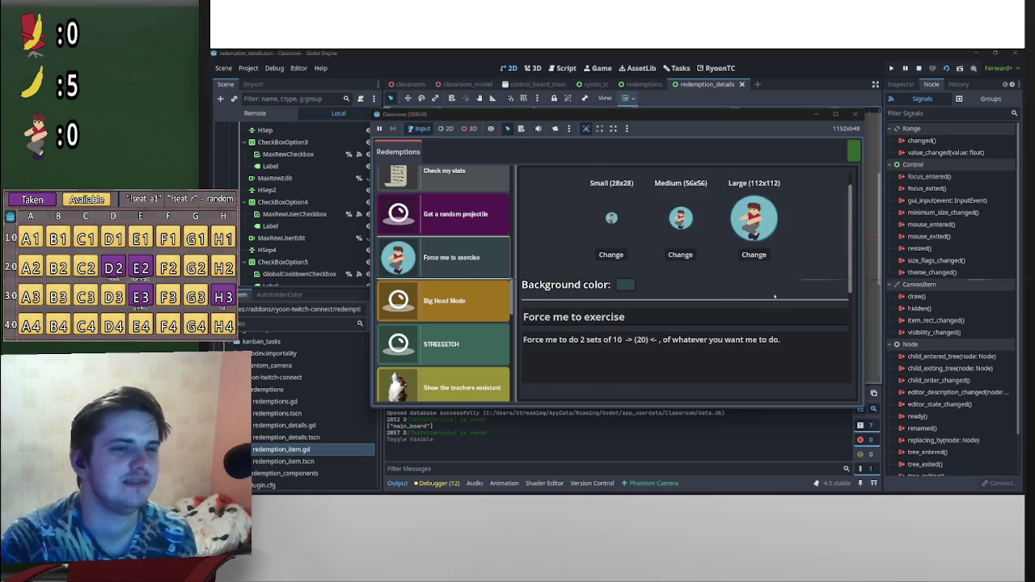
scroll(704, 306, "down", 5)
scroll(716, 302, "up", 5)
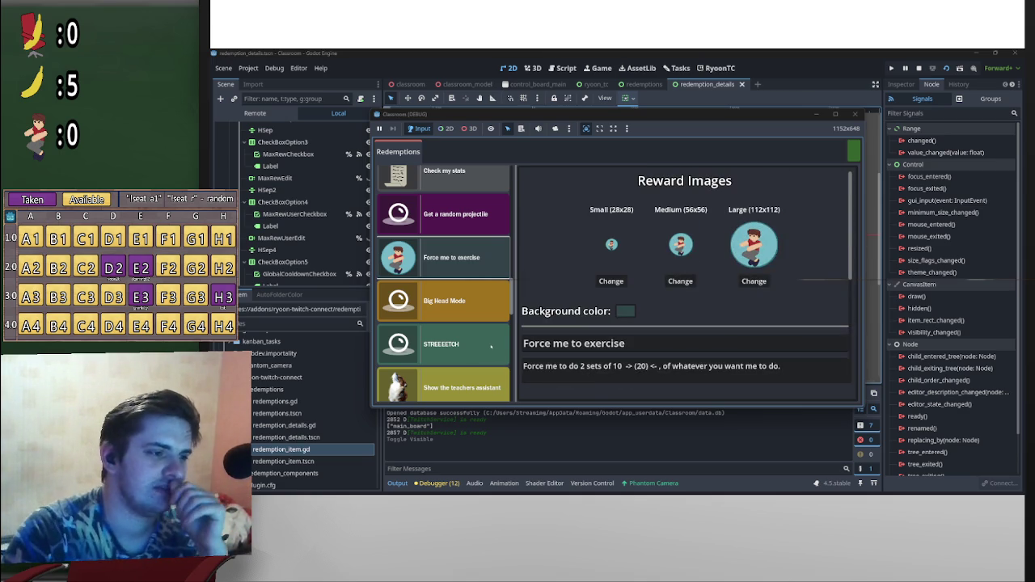
left_click(482, 330)
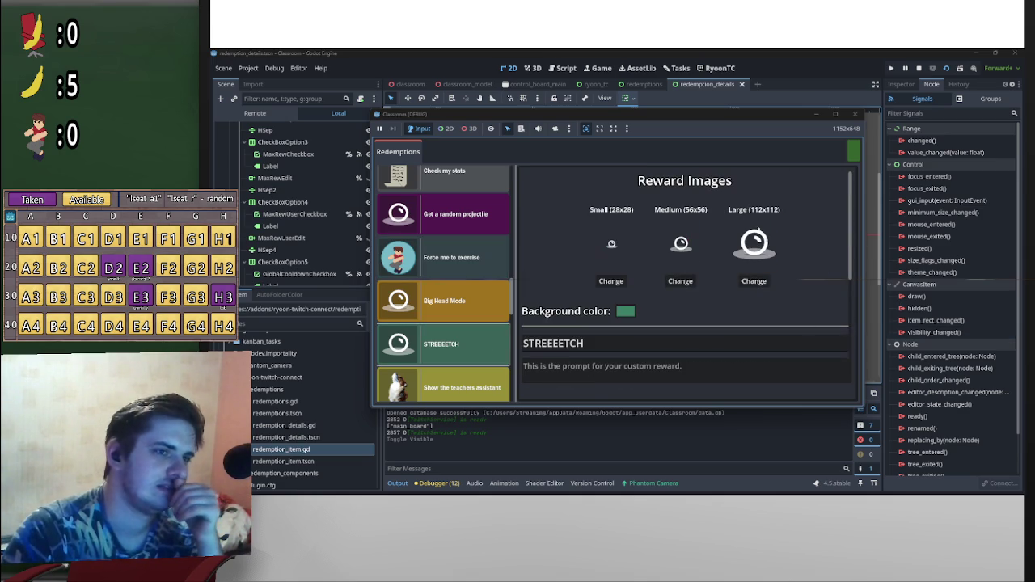
left_click(919, 68)
left_click(248, 68)
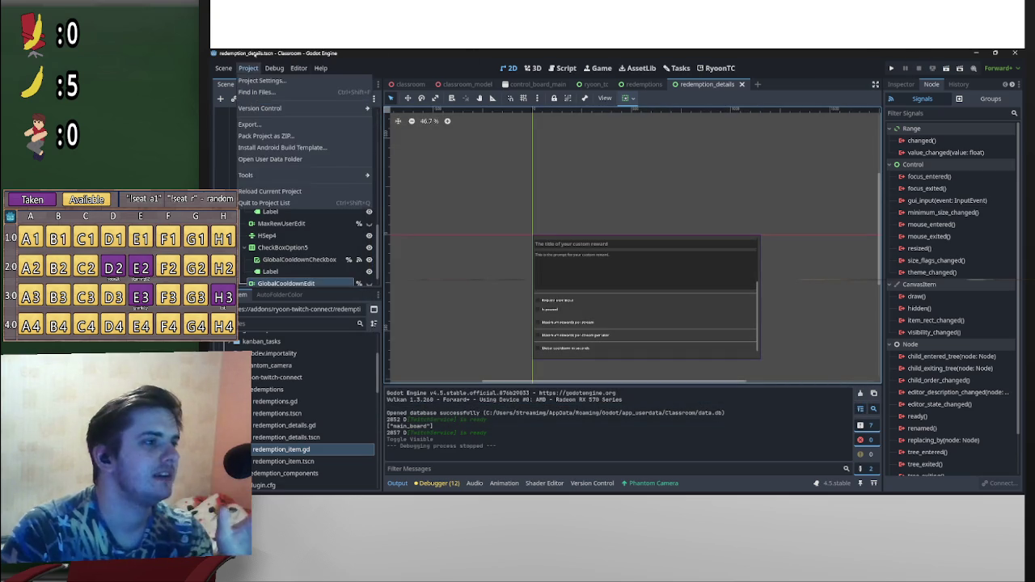
- Check the Plugins list in Project Settings, then show the ryoon_tc scene's RyoonTC redemptions panel
mouse_move(248, 68)
left_click(279, 80)
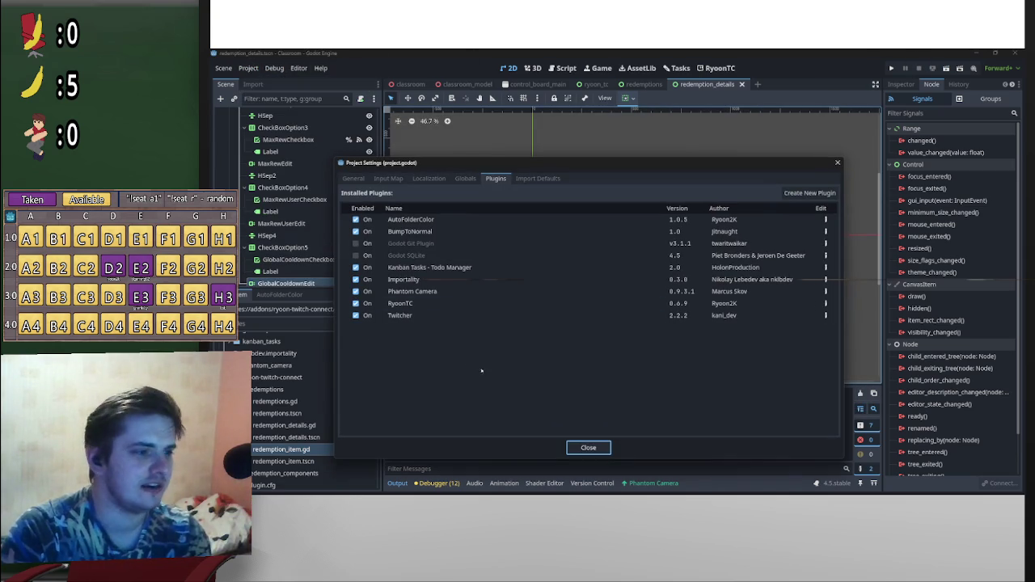
left_click(588, 447)
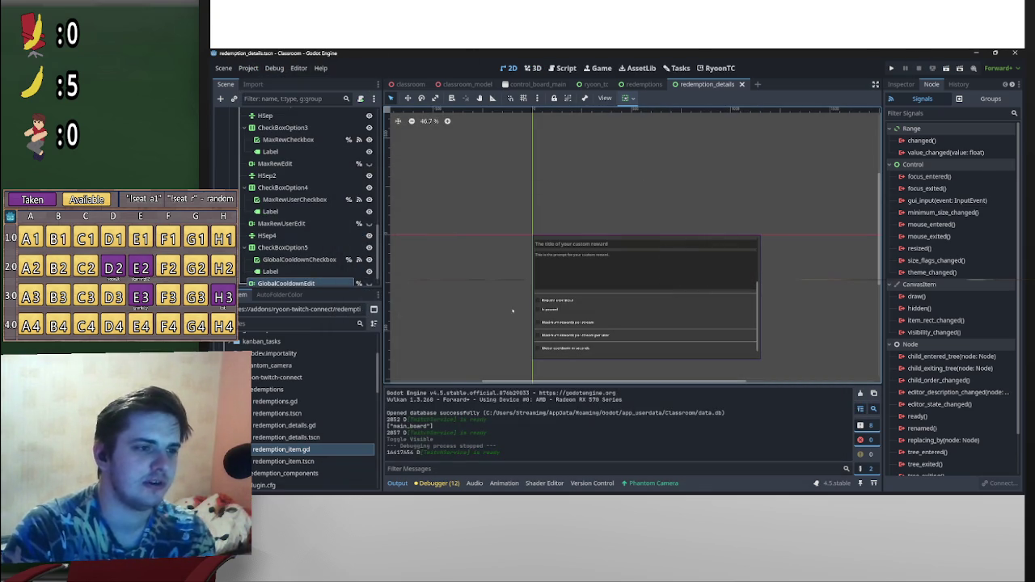
left_click(595, 84)
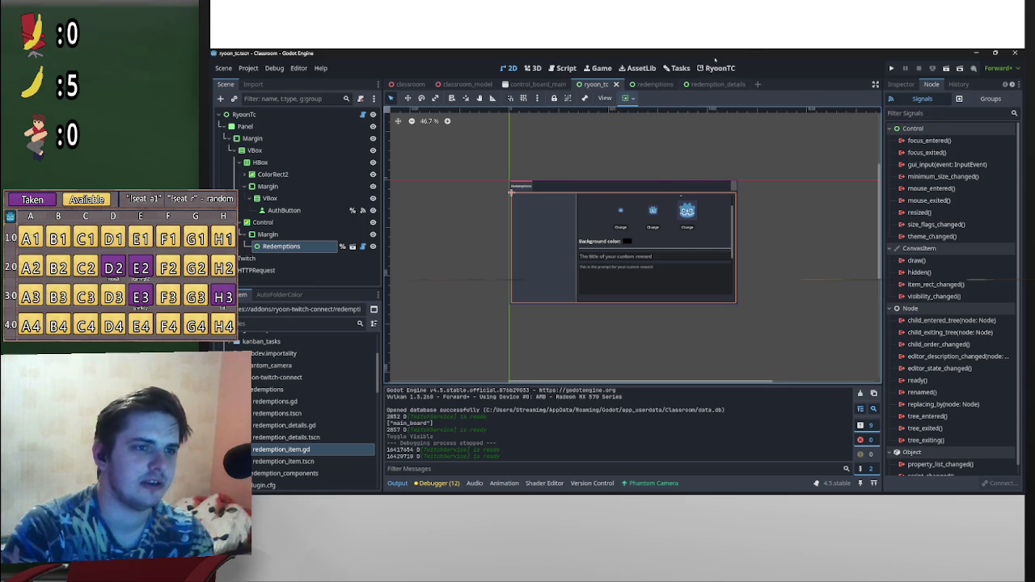
left_click(718, 68)
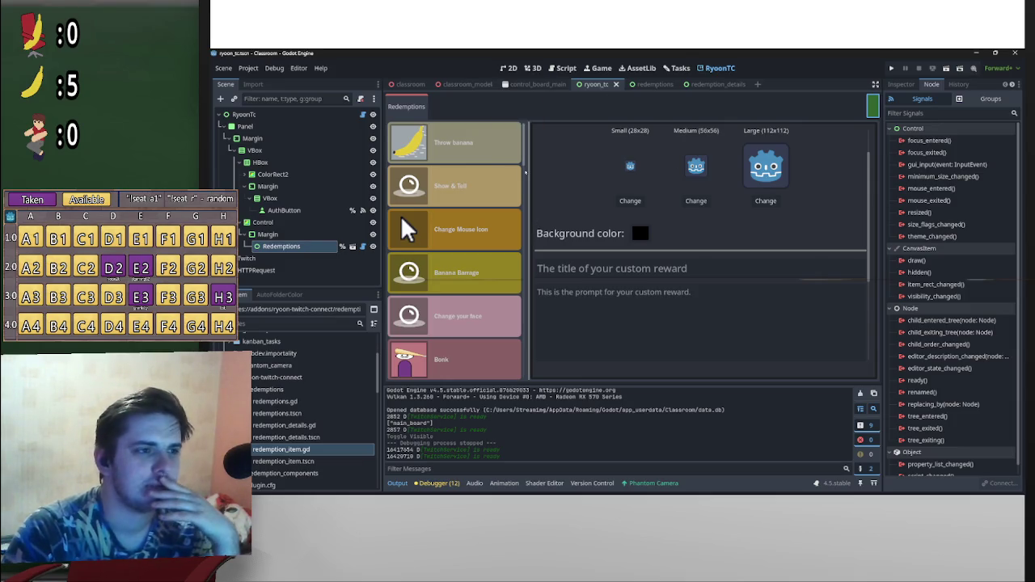
- Show the Change your face reward's details in the Redemptions list
scroll(408, 229, "down", 10)
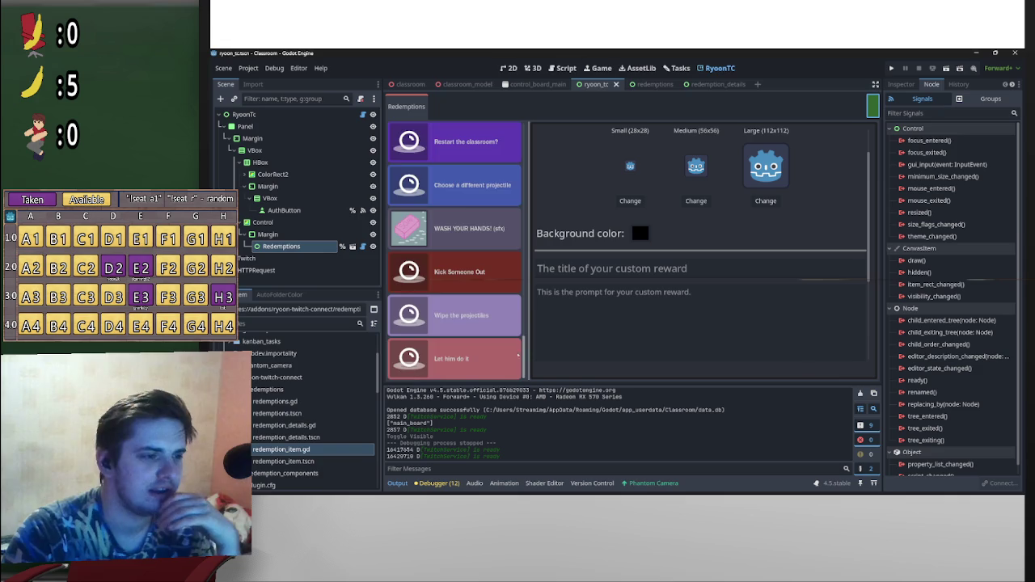
scroll(510, 194, "up", 10)
scroll(509, 194, "down", 10)
scroll(510, 194, "up", 10)
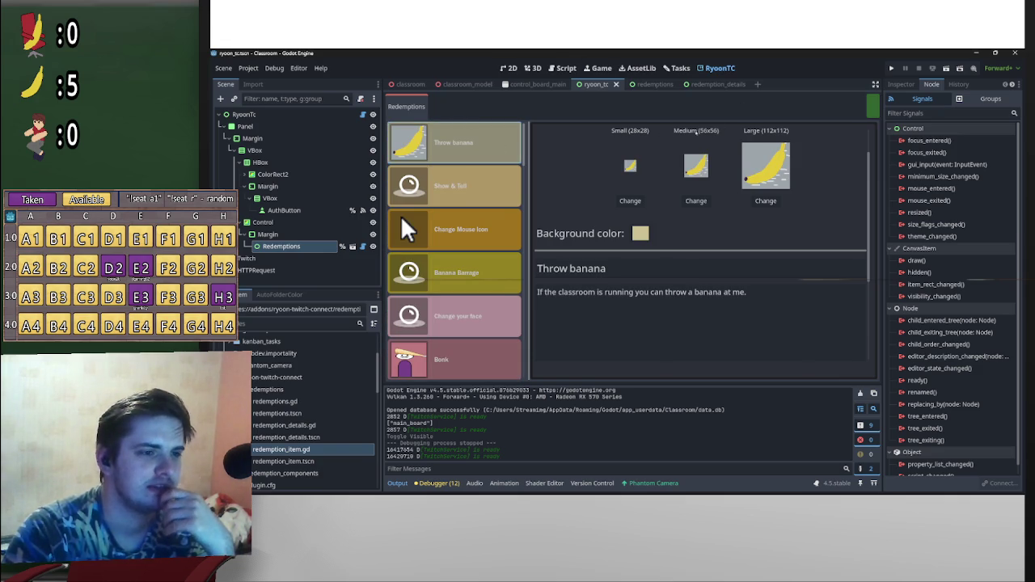
left_click(454, 298)
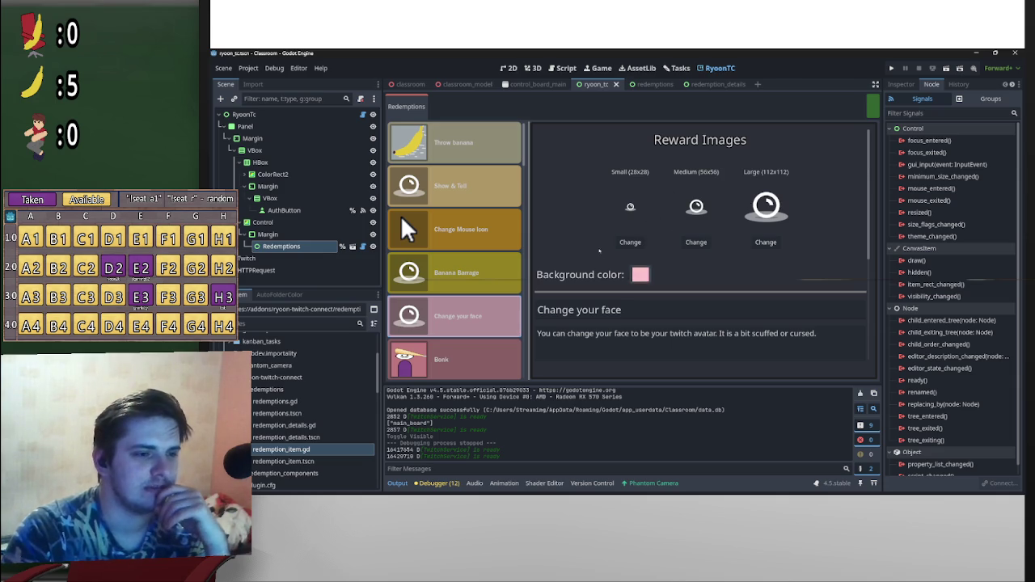
- Show the Bonk reward's details with its three images and pink background colour
scroll(717, 302, "down", 4)
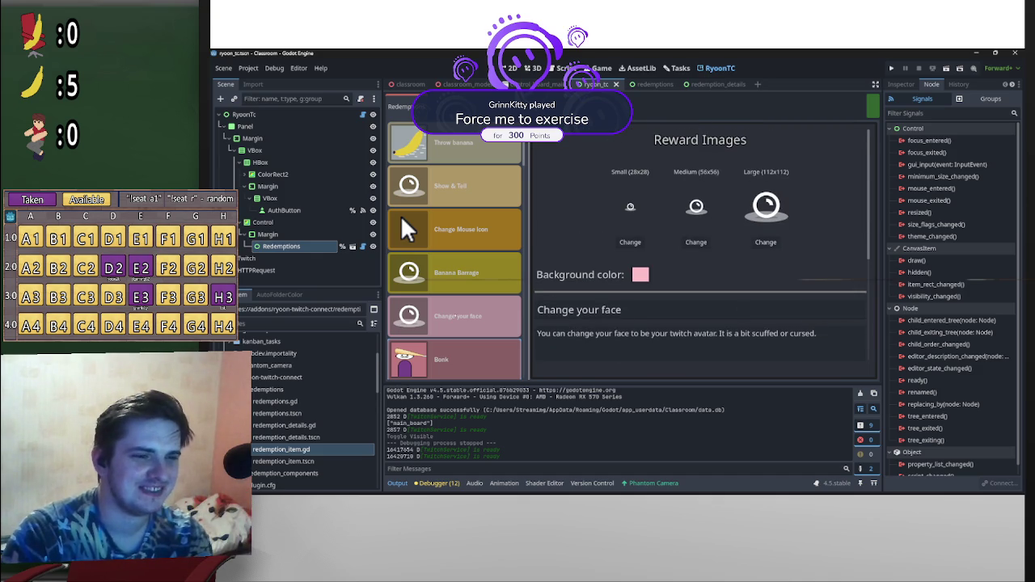
scroll(455, 284, "down", 2)
left_click(456, 283)
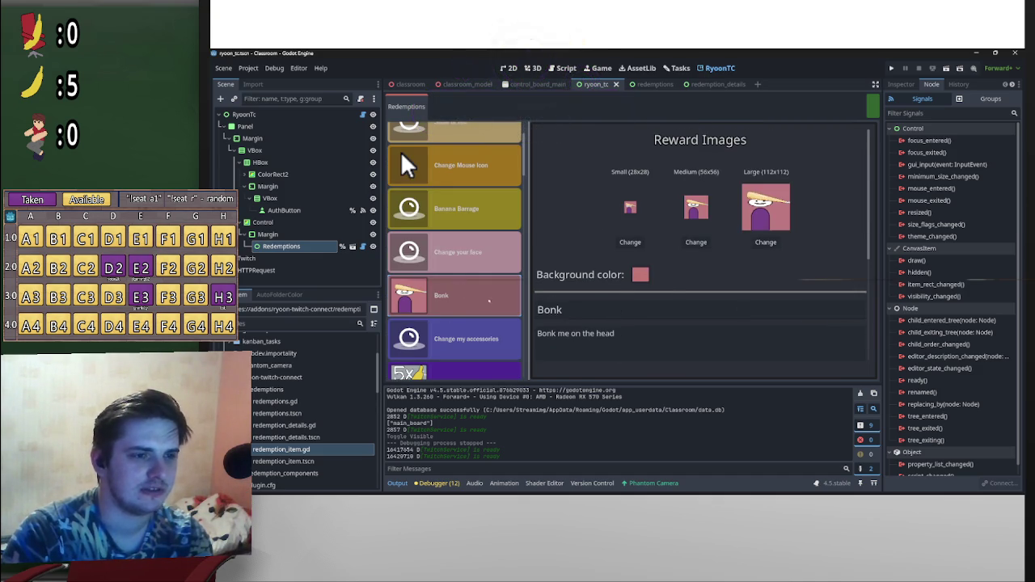
scroll(673, 287, "down", 3)
scroll(679, 290, "up", 3)
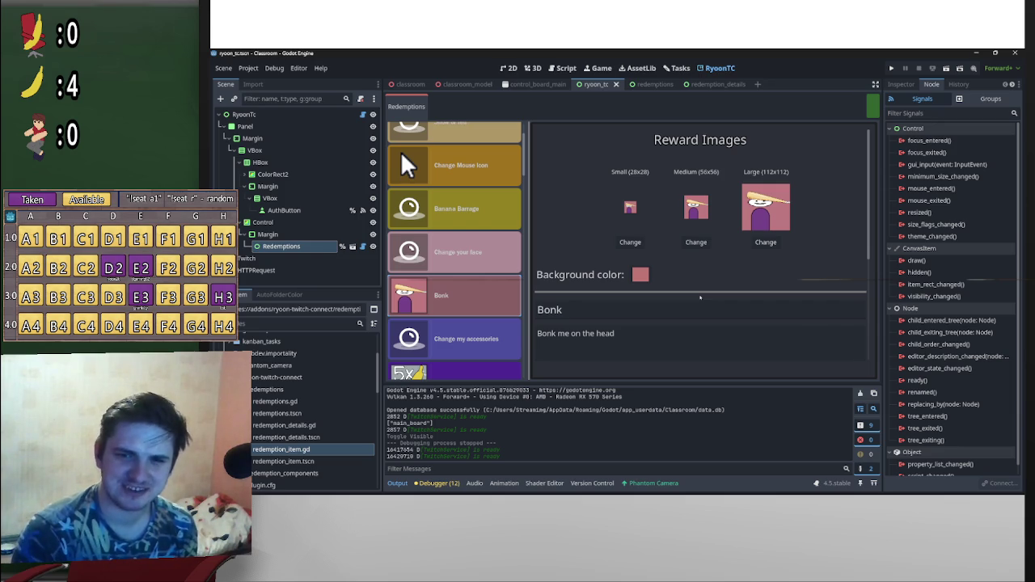
- Show the 3D Modeling reward and scroll through its images and options
scroll(478, 242, "down", 5)
left_click(479, 243)
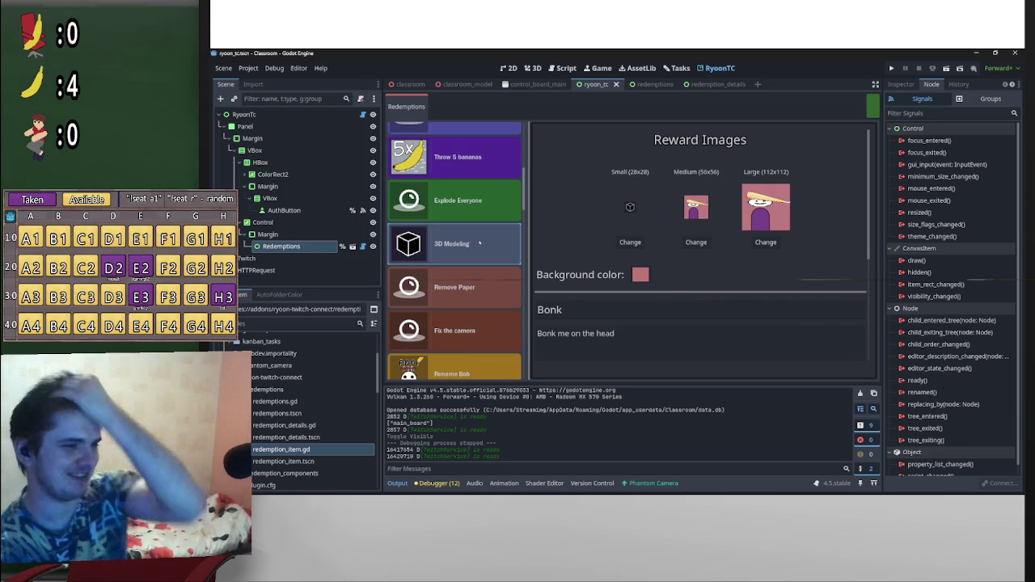
scroll(612, 222, "down", 5)
scroll(663, 282, "up", 3)
scroll(663, 281, "down", 2)
scroll(663, 281, "up", 3)
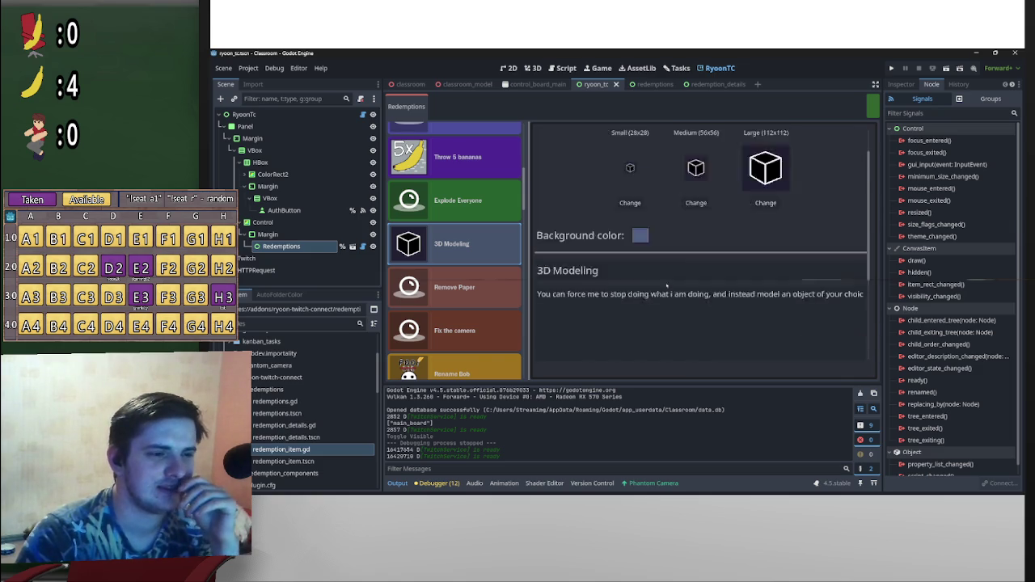
scroll(682, 275, "down", 5)
scroll(682, 275, "up", 3)
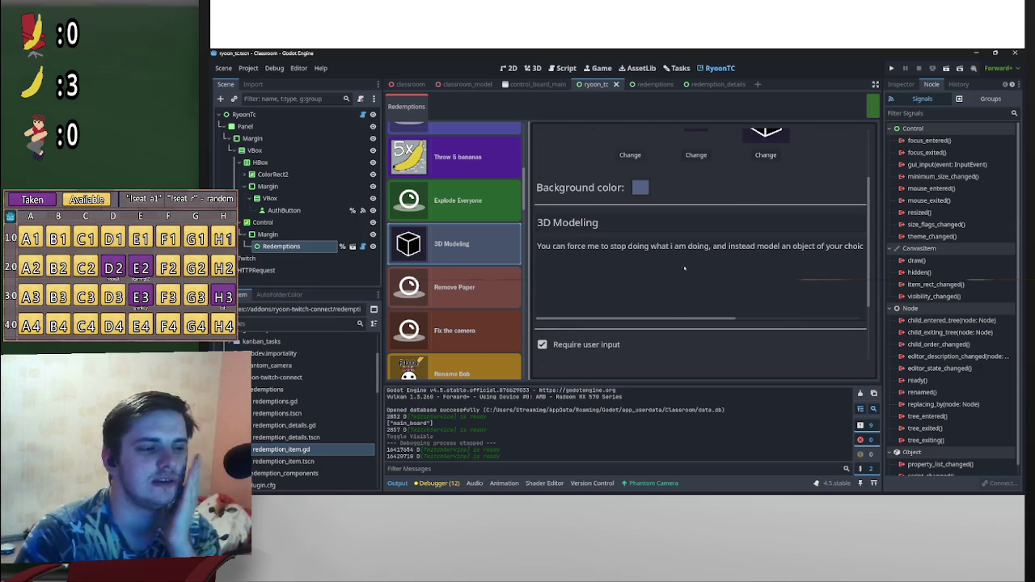
- Finish reviewing the 3D Modeling details and switch to the redemption_details scene
scroll(684, 268, "up", 2)
scroll(691, 262, "down", 3)
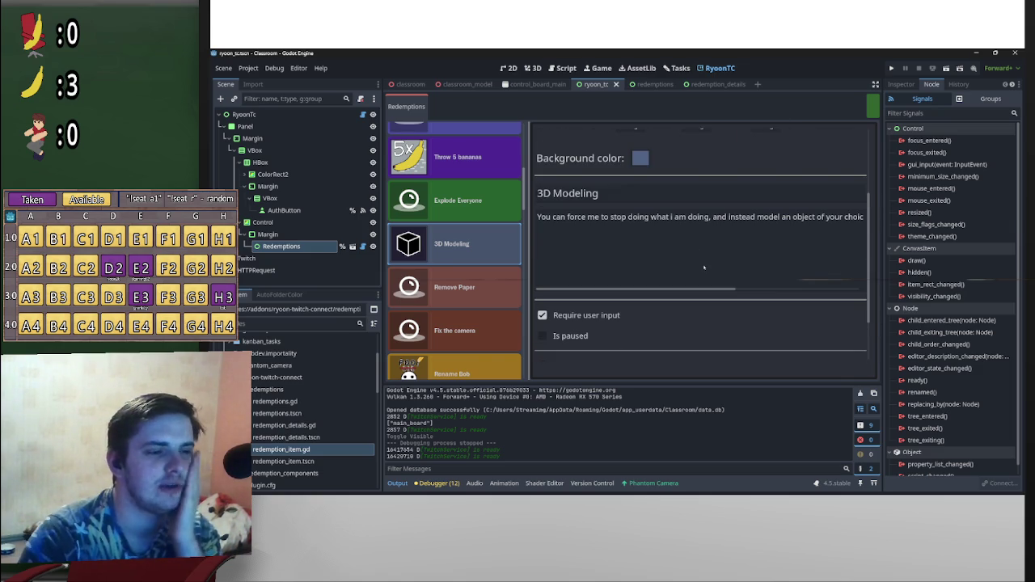
scroll(704, 267, "down", 2)
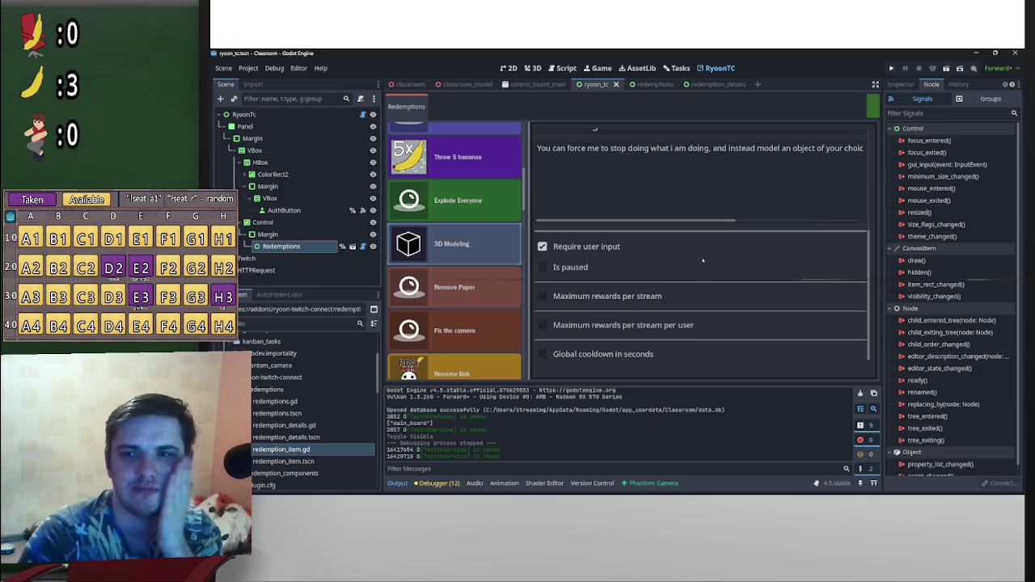
scroll(703, 260, "up", 4)
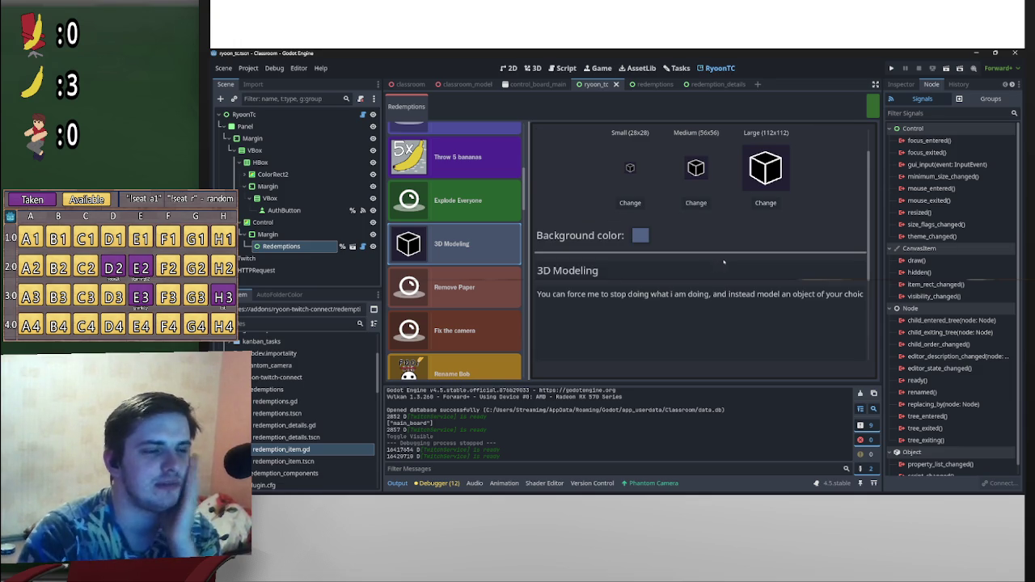
scroll(723, 261, "down", 3)
scroll(704, 243, "up", 4)
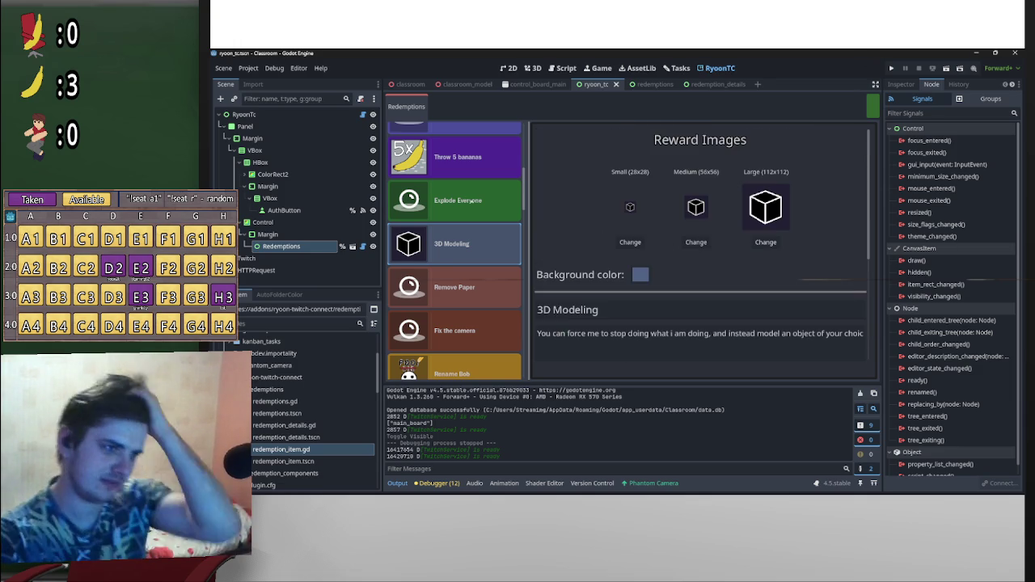
scroll(400, 183, "up", 5)
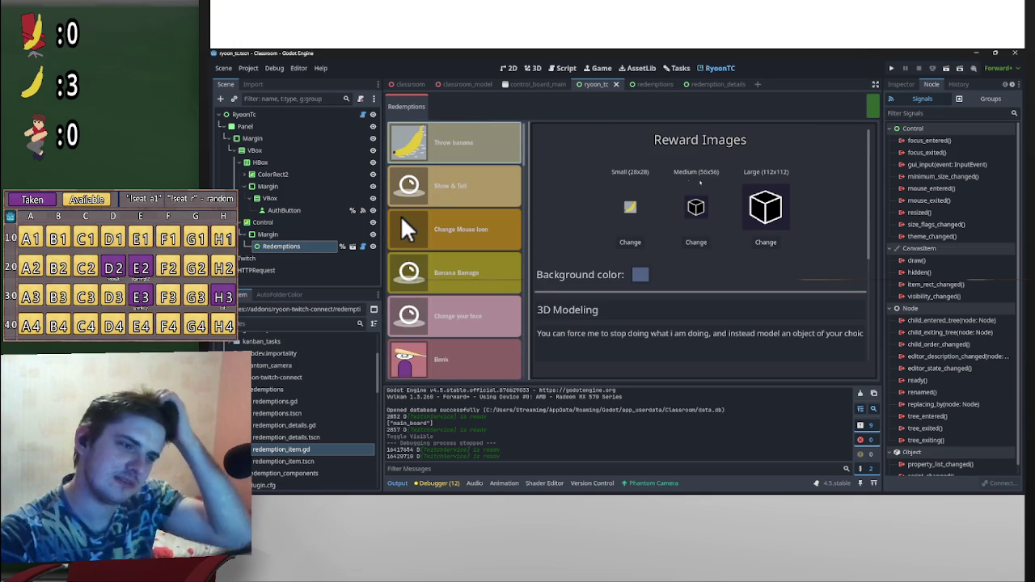
scroll(618, 298, "down", 3)
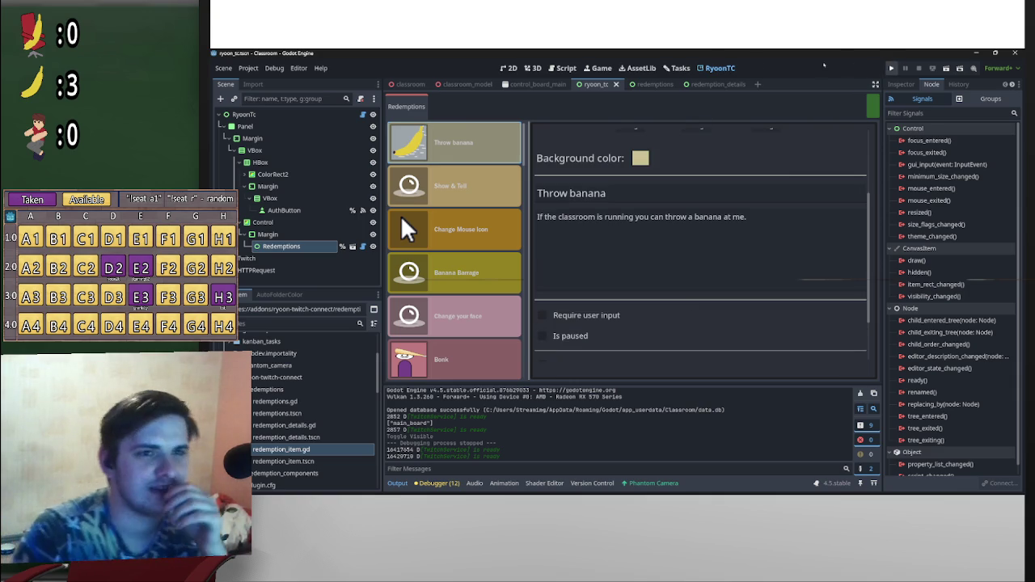
left_click(706, 85)
- In the redemption_details scene's 2D view, select the ScrollContainer node
left_click(567, 68)
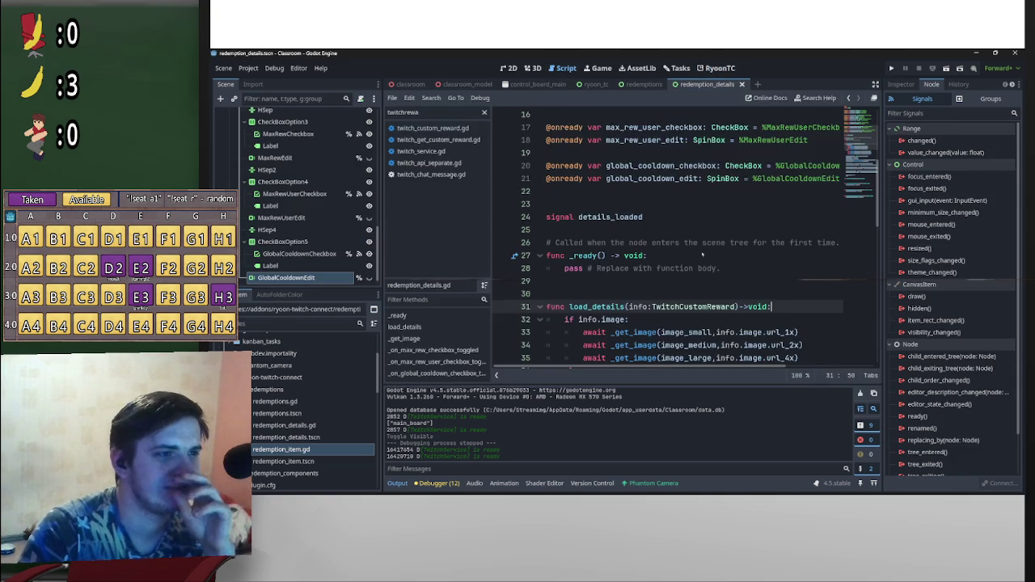
left_click(532, 68)
left_click(508, 68)
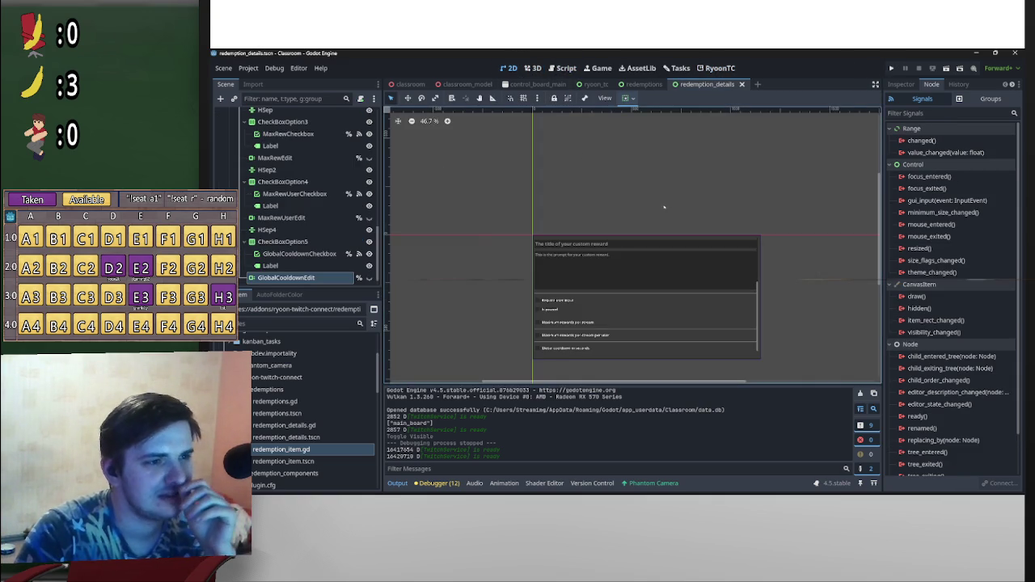
scroll(569, 286, "up", 4)
scroll(558, 271, "down", 1)
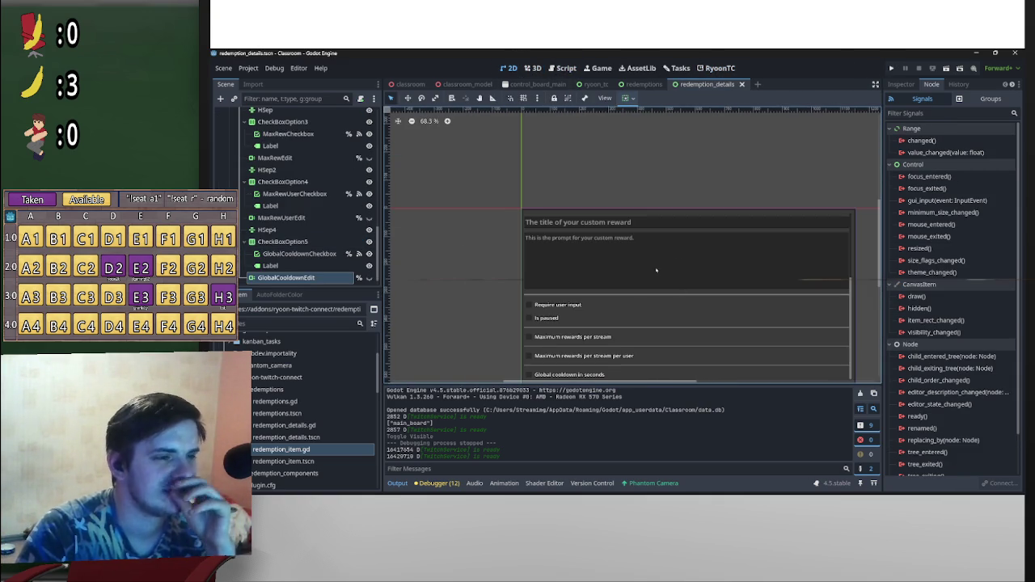
scroll(536, 253, "down", 1)
scroll(537, 253, "up", 1)
scroll(301, 203, "up", 5)
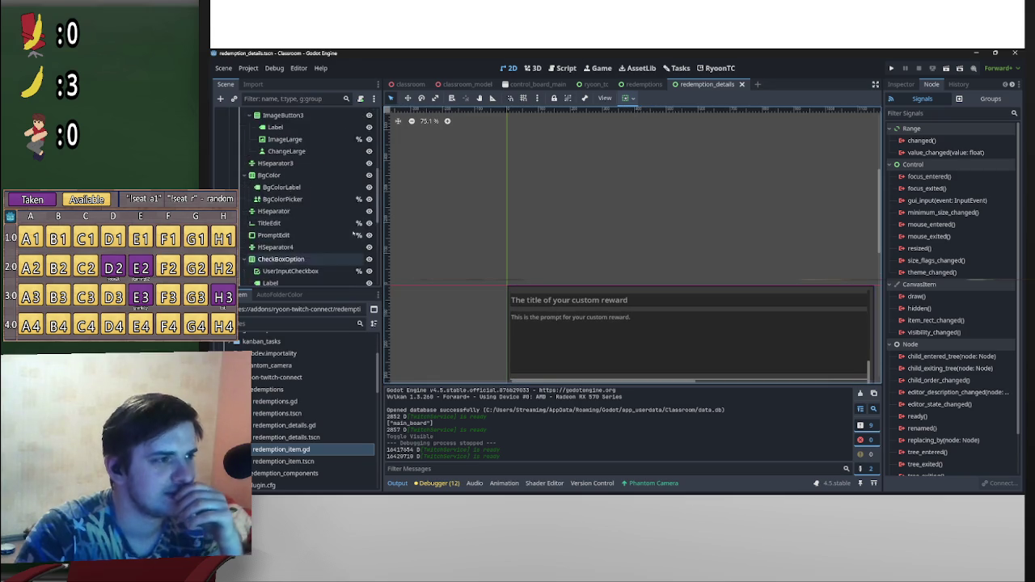
scroll(300, 202, "up", 3)
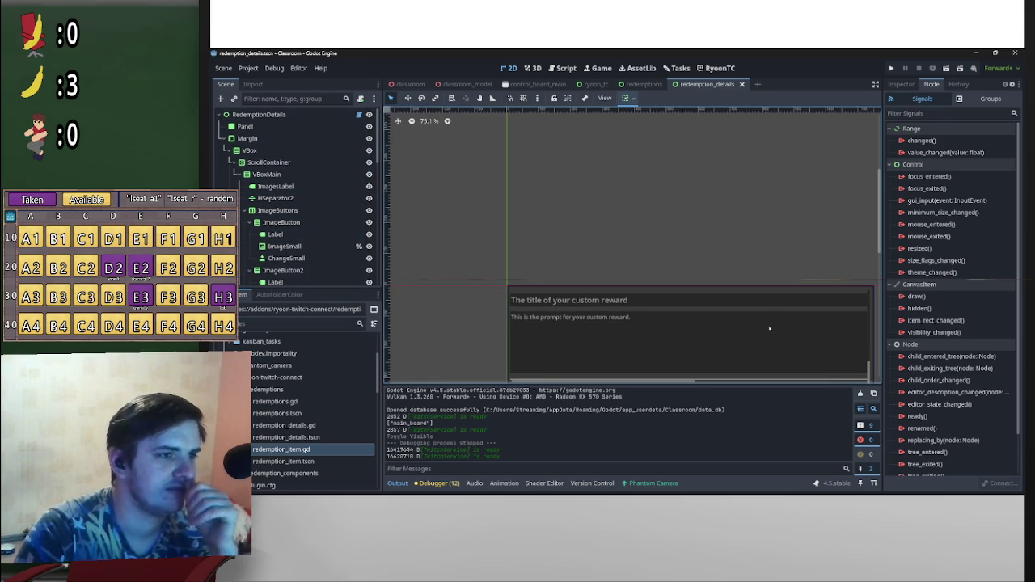
scroll(611, 299, "right", 3)
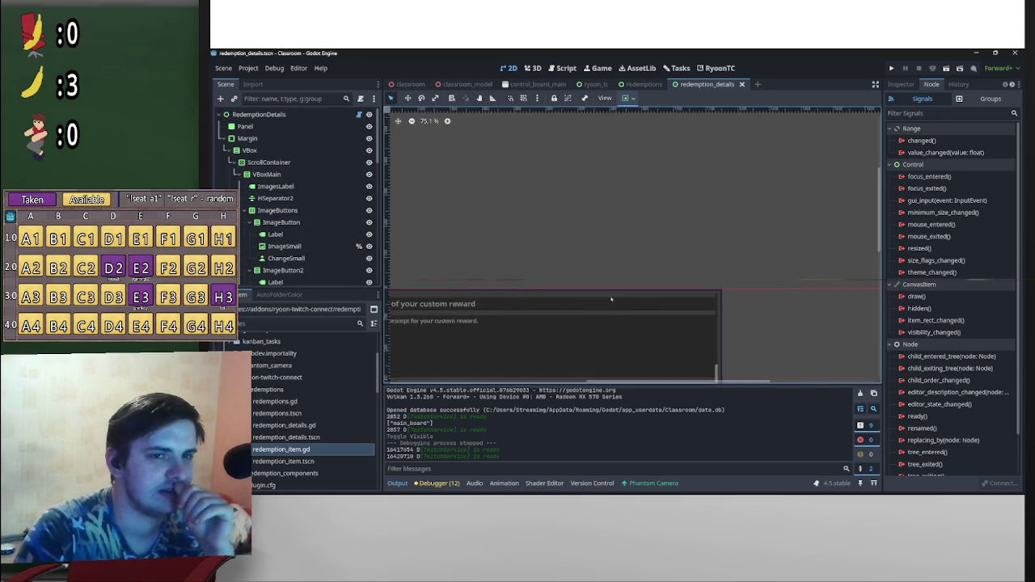
left_click(275, 162)
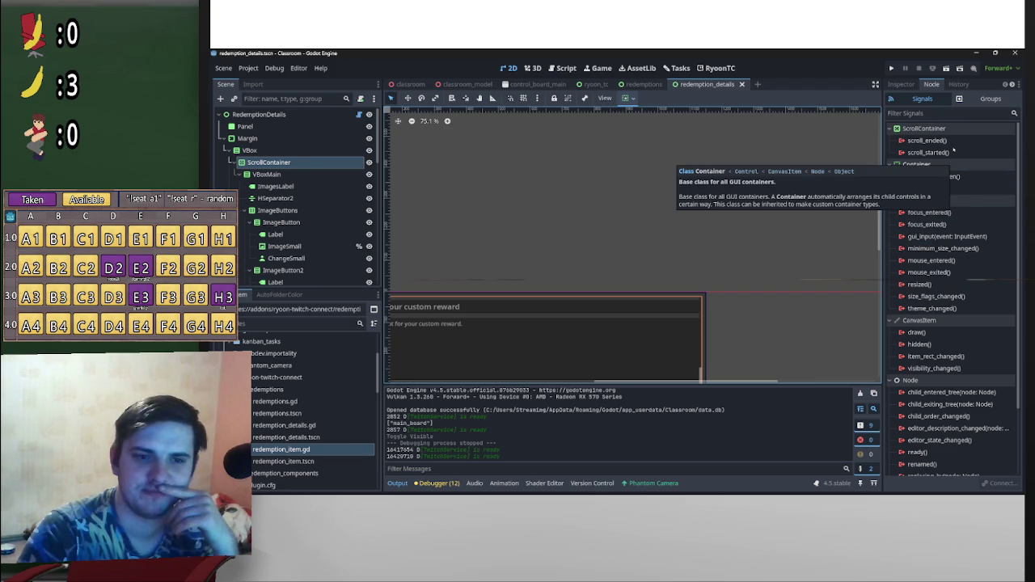
- Set the ScrollContainer's Vertical scroll to 0 and return to redemption_details.gd
left_click(901, 84)
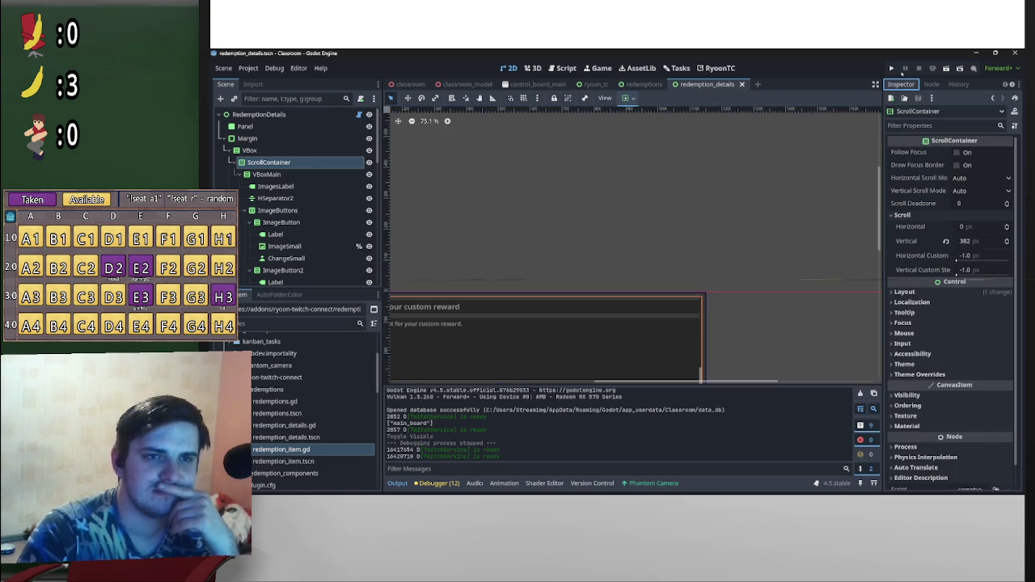
left_click(982, 241)
type("0")
key("Return")
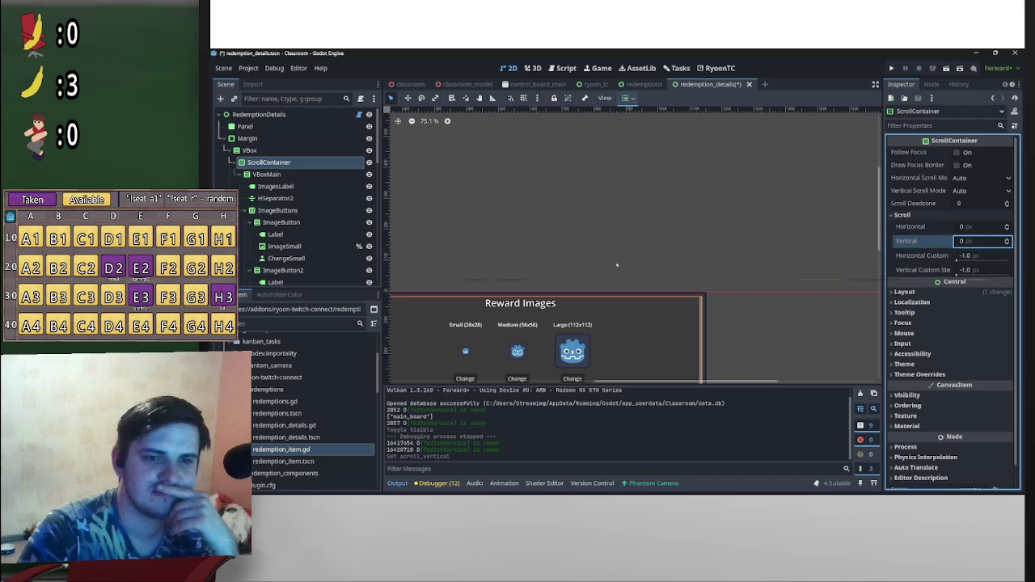
left_click_drag(618, 363, 773, 187)
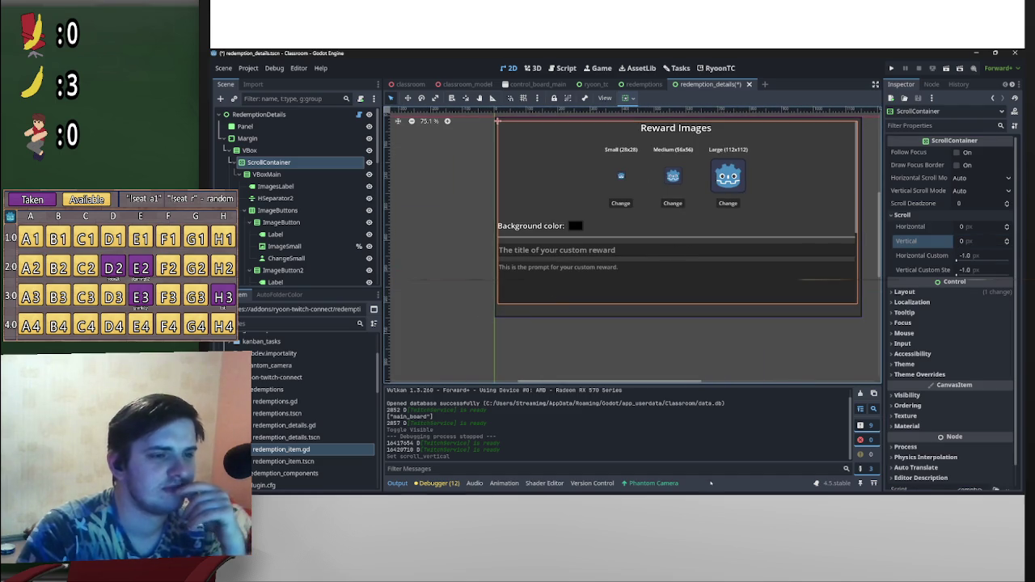
left_click(599, 68)
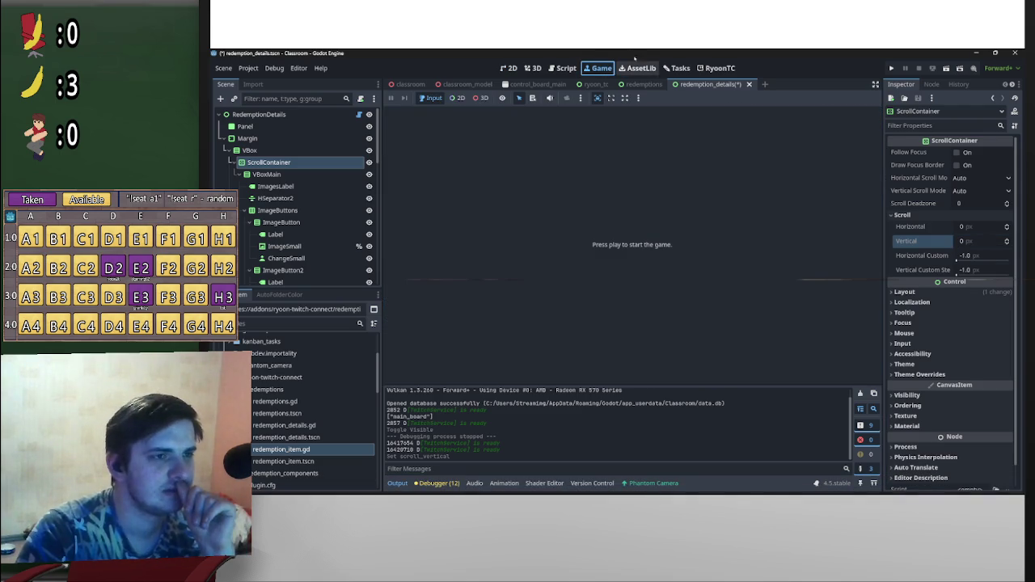
left_click(566, 68)
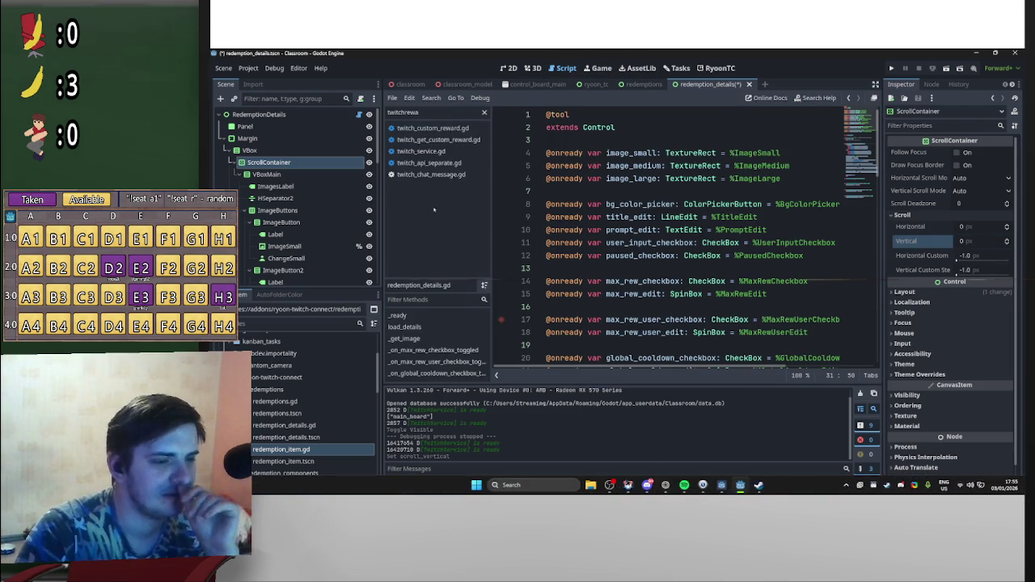
- Review the cost and image exports in twitch_custom_reward.gd
left_click(433, 128)
scroll(727, 314, "up", 2)
scroll(727, 312, "up", 3)
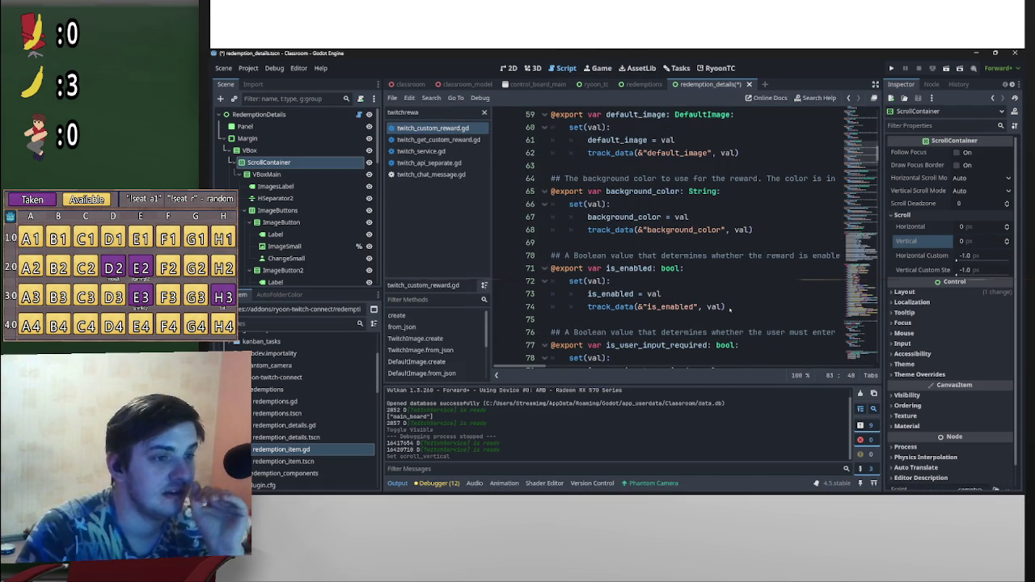
scroll(739, 295, "up", 5)
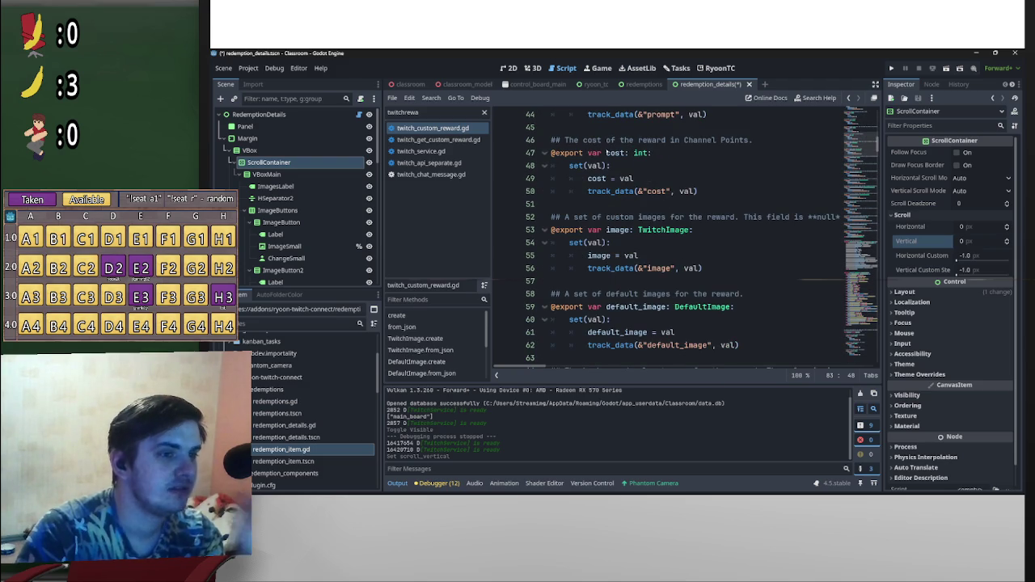
scroll(599, 182, "up", 1)
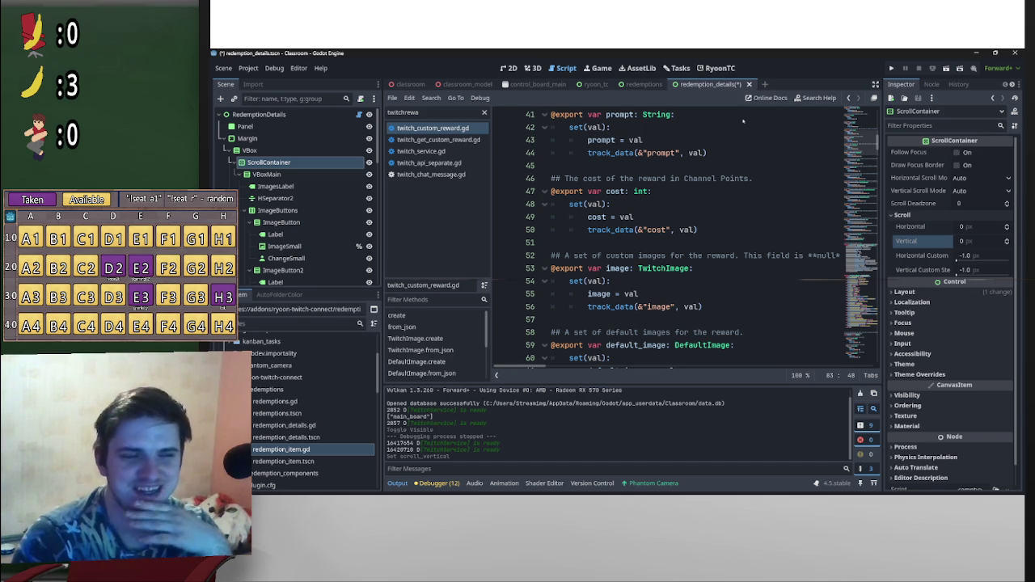
- Go back to the 2D canvas and select the BgColor row node
left_click(508, 68)
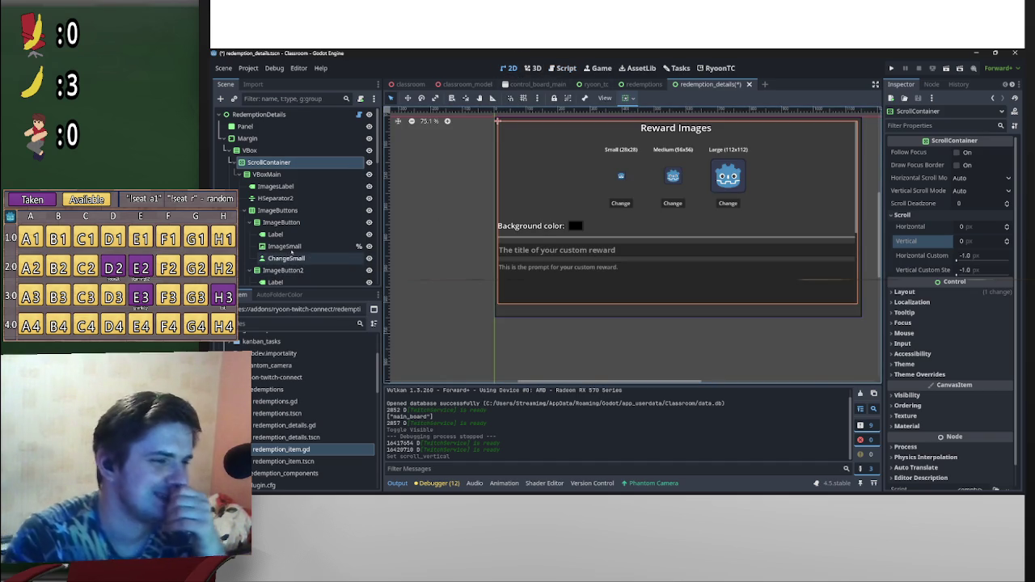
scroll(559, 254, "down", 2)
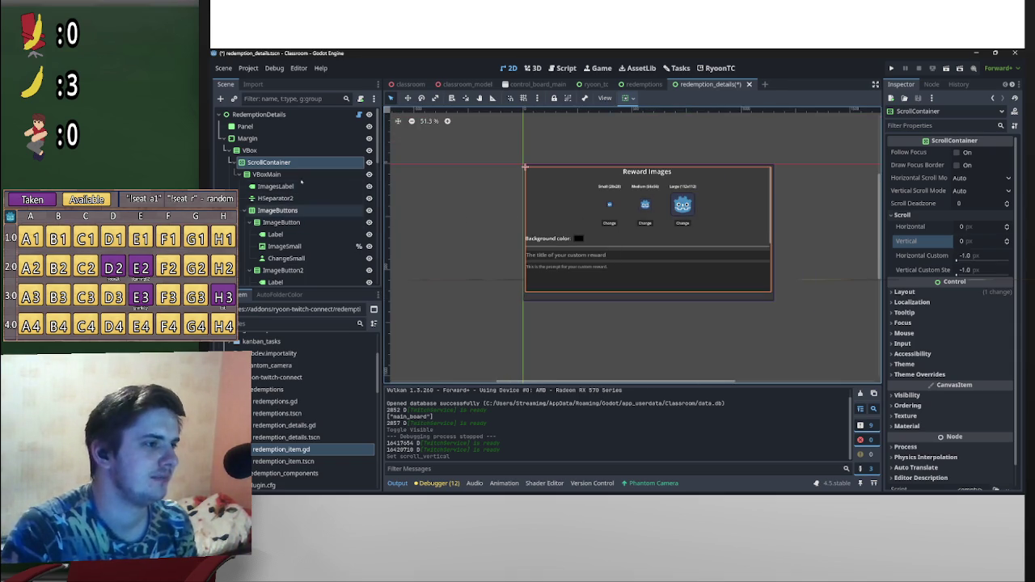
left_click(493, 234)
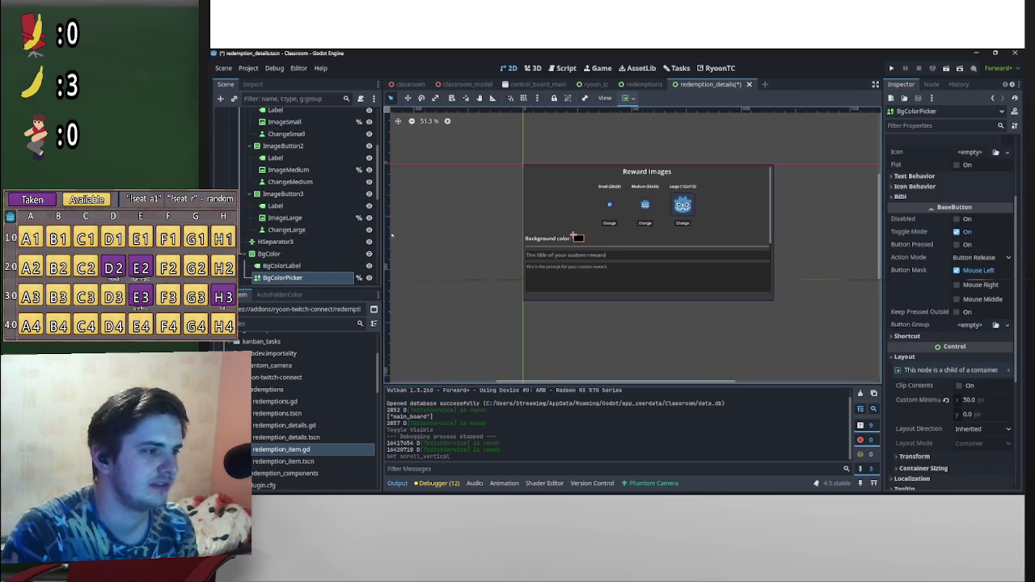
- Duplicate the BgColor row, move it below HSeparator and name it Cost
scroll(323, 211, "down", 1)
left_click(337, 210)
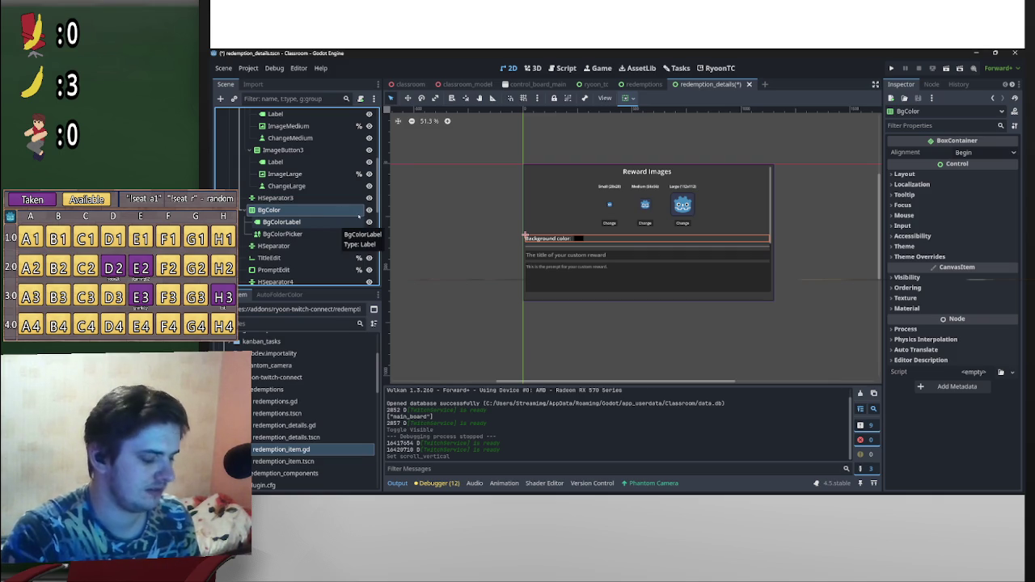
key("ctrl+d")
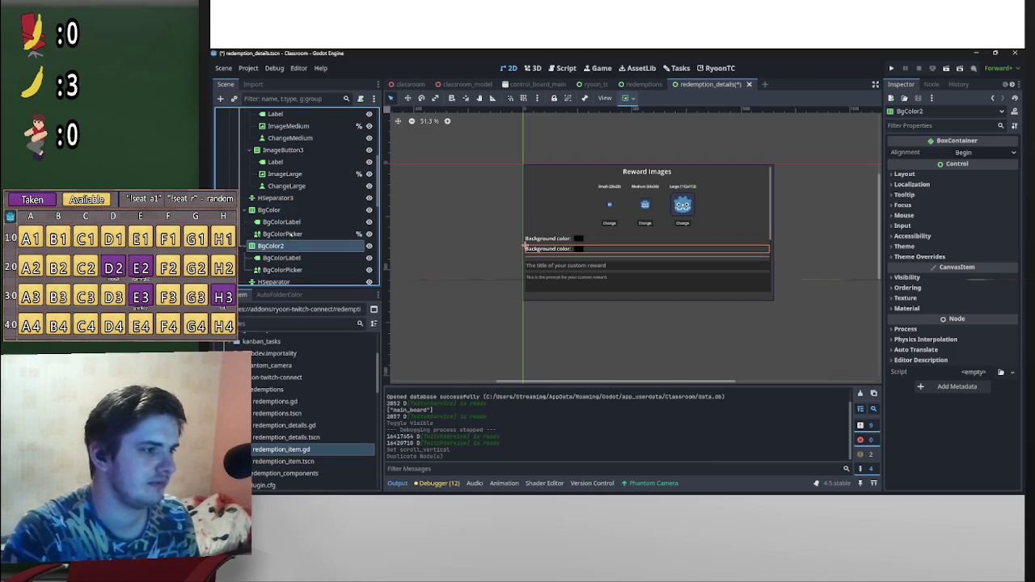
scroll(288, 215, "down", 2)
left_click_drag(276, 186, 279, 220)
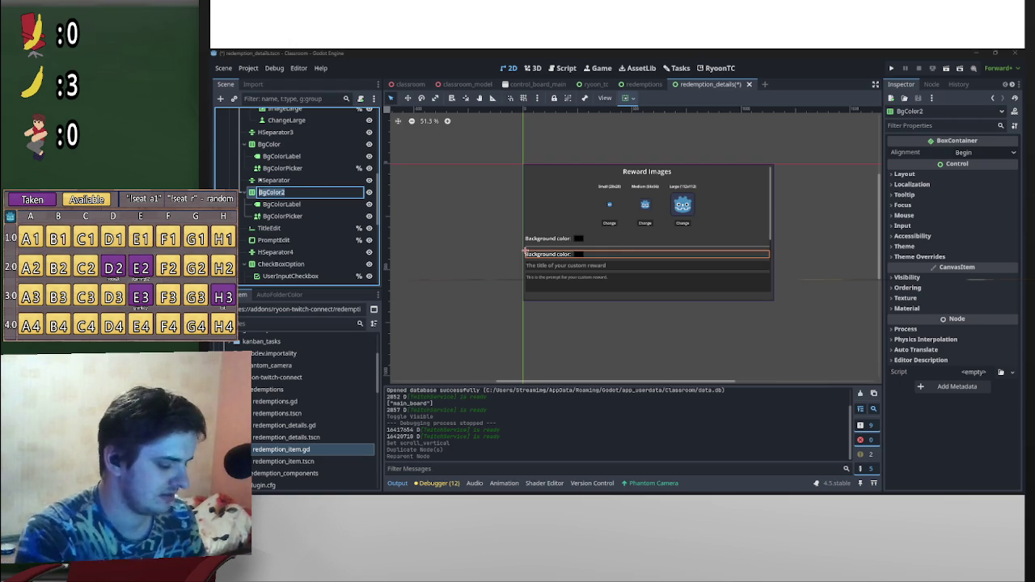
type("Cost")
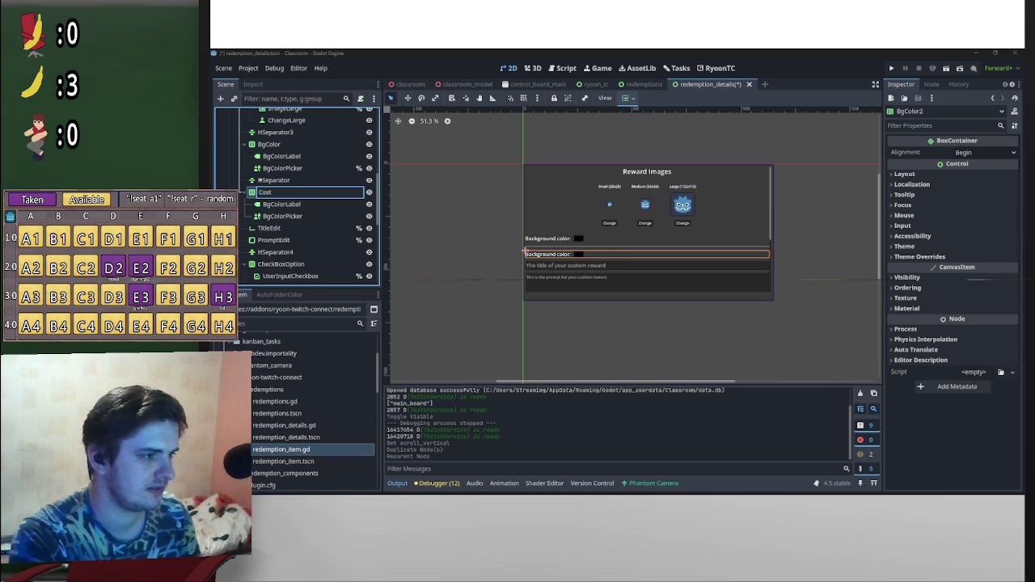
key("Return")
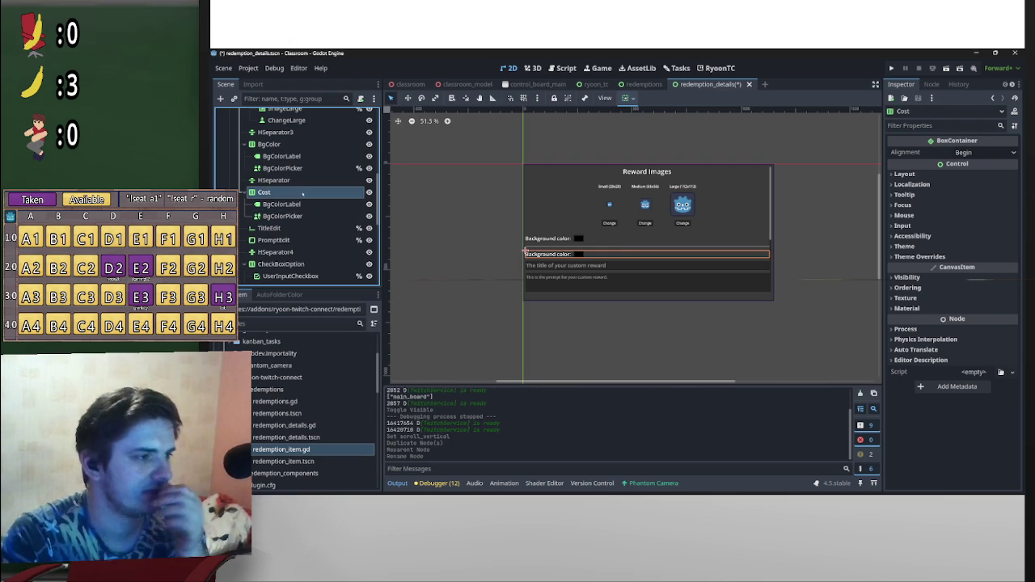
- Rename the Cost row's label to RedemptionCost
double_click(282, 204)
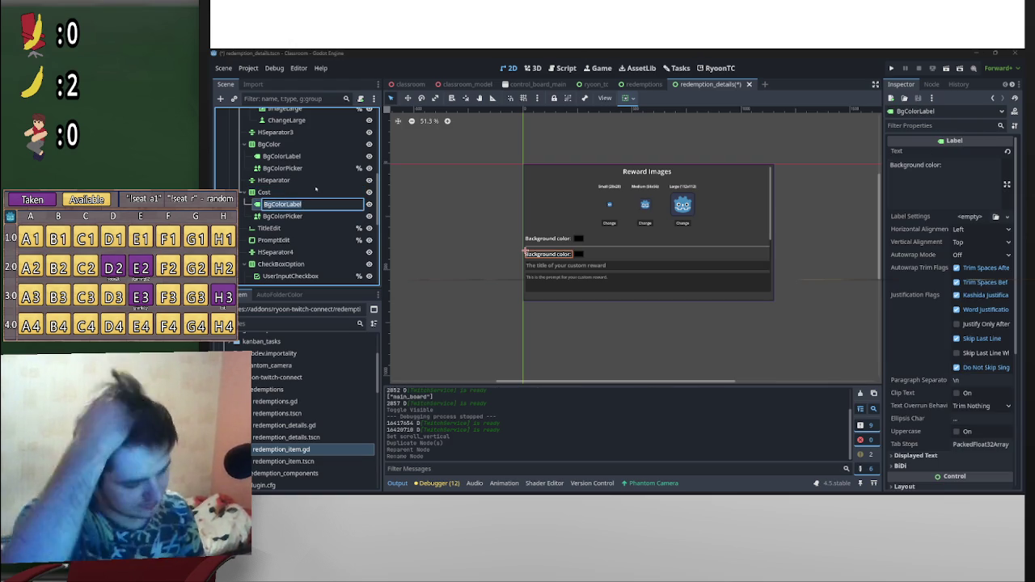
type("Redemption")
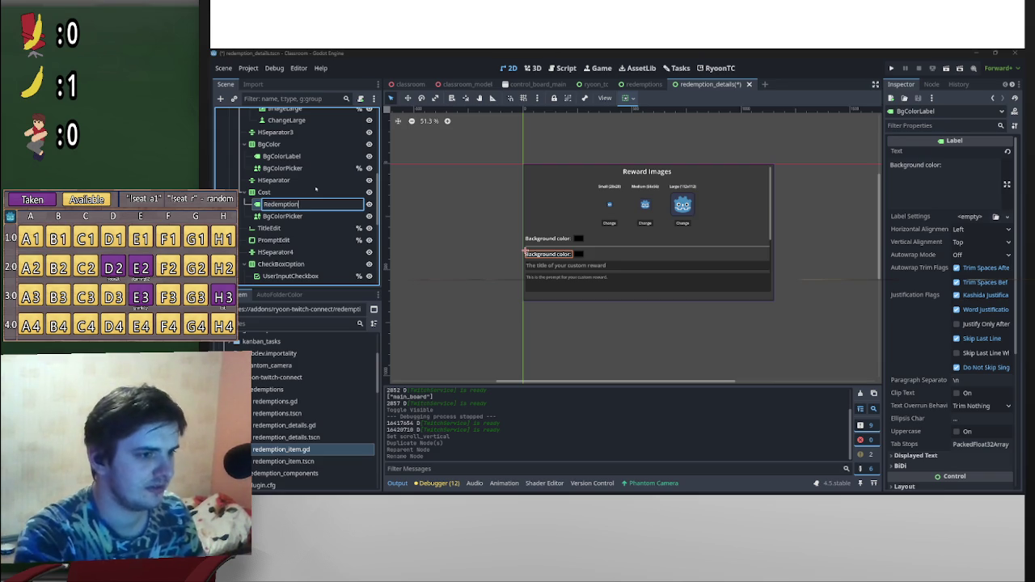
type("Cost")
key("Return")
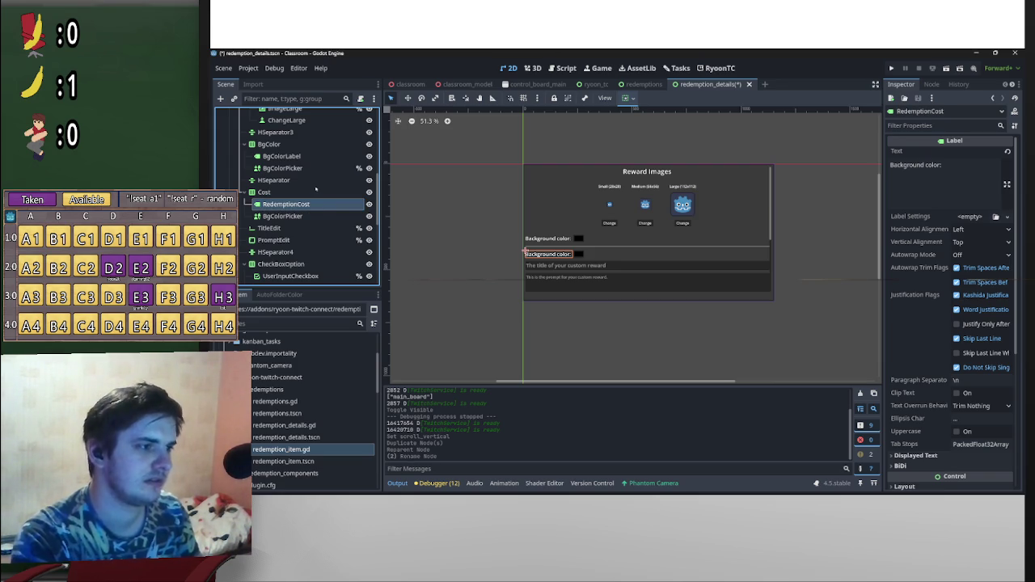
- Start changing the node type of the Cost row's BgColorPicker
key("Down")
key("Down")
key("Up")
key("F2")
right_click(269, 212)
key("Escape")
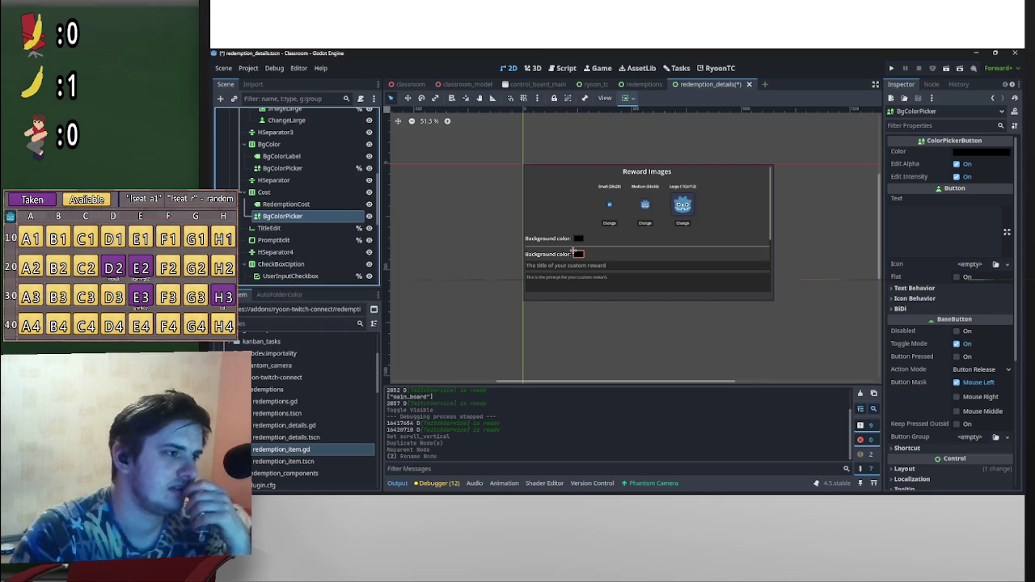
right_click(257, 214)
left_click(295, 338)
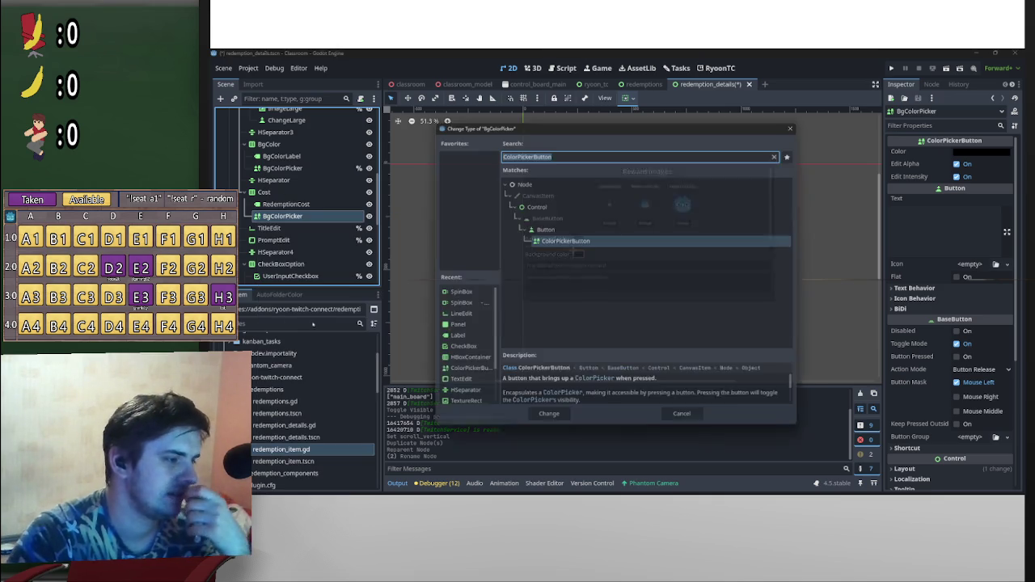
- Turn the Cost row's BgColorPicker into a SpinBox
type("spin")
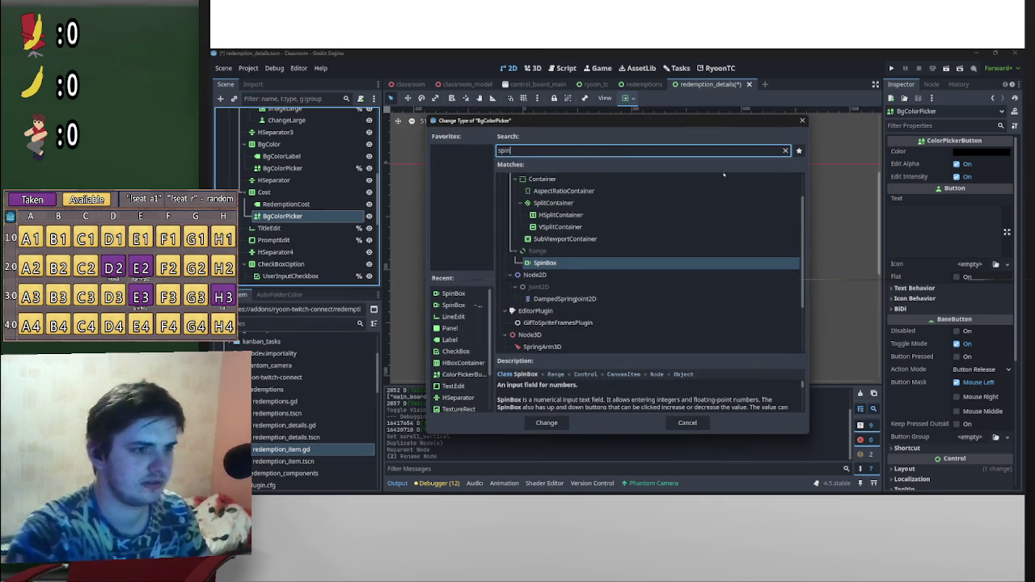
left_click(558, 246)
key("Return")
scroll(606, 227, "up", 3)
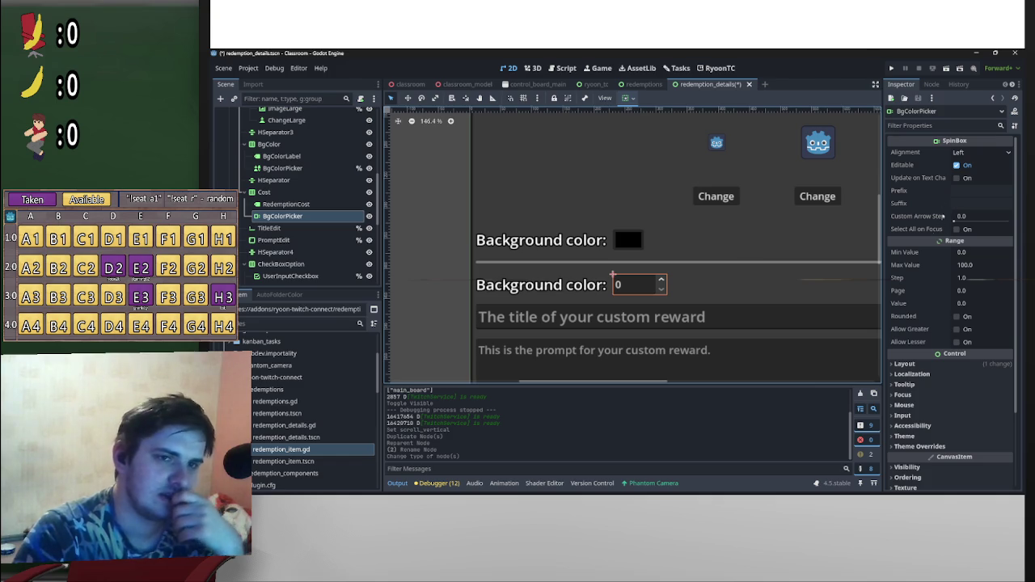
scroll(299, 199, "down", 5)
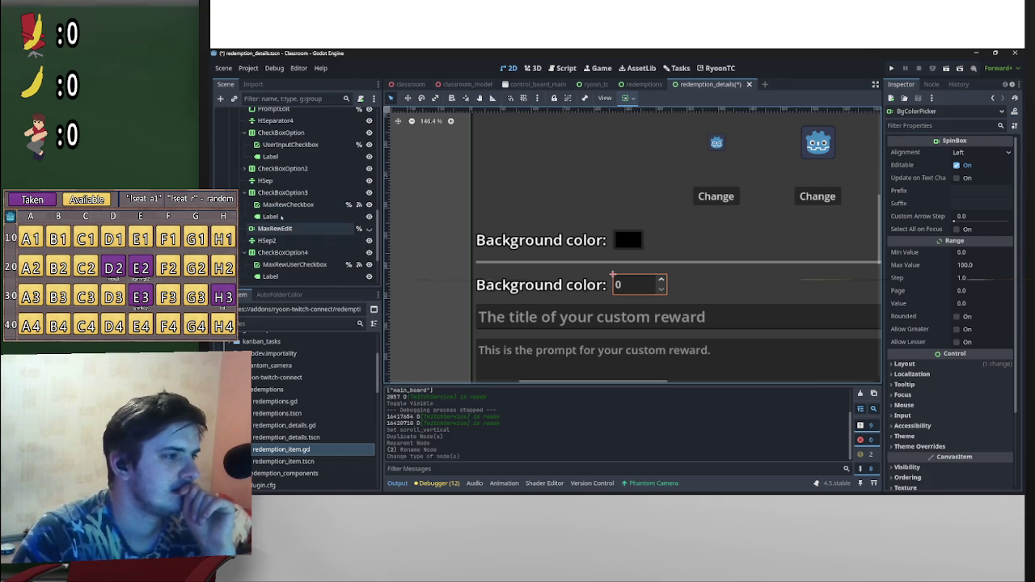
right_click(275, 228)
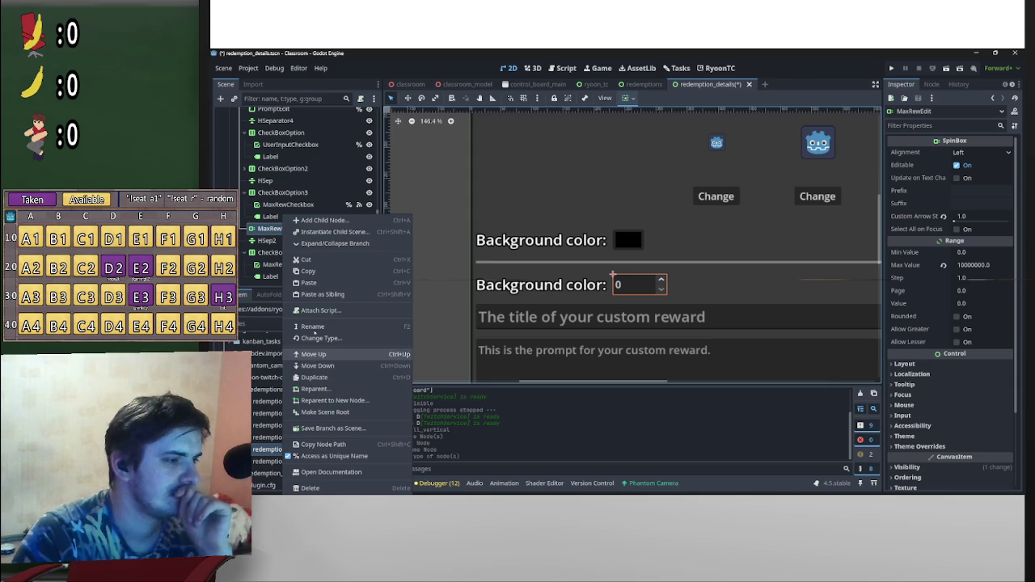
left_click(308, 271)
scroll(299, 243, "up", 5)
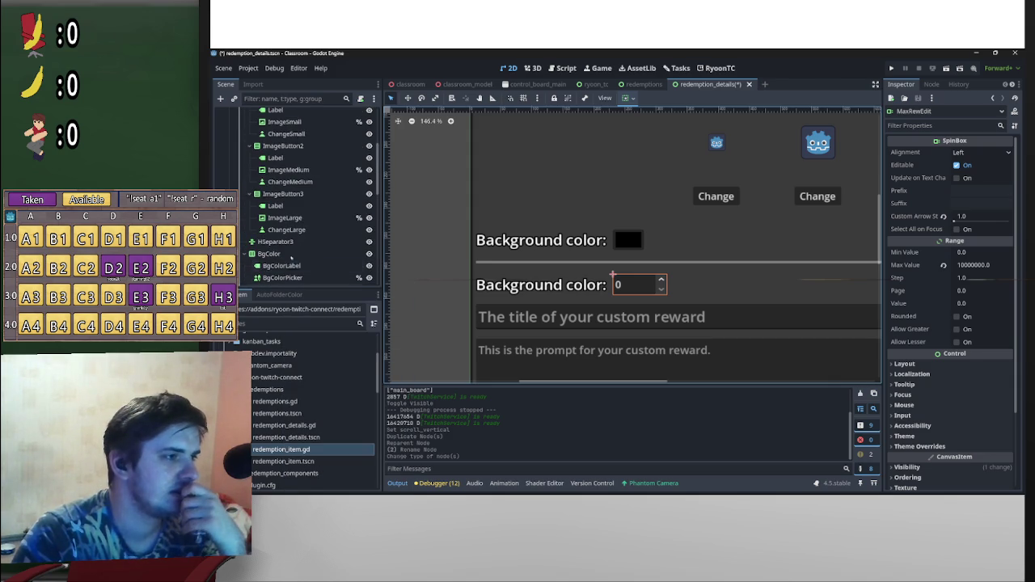
scroll(628, 227, "down", 2)
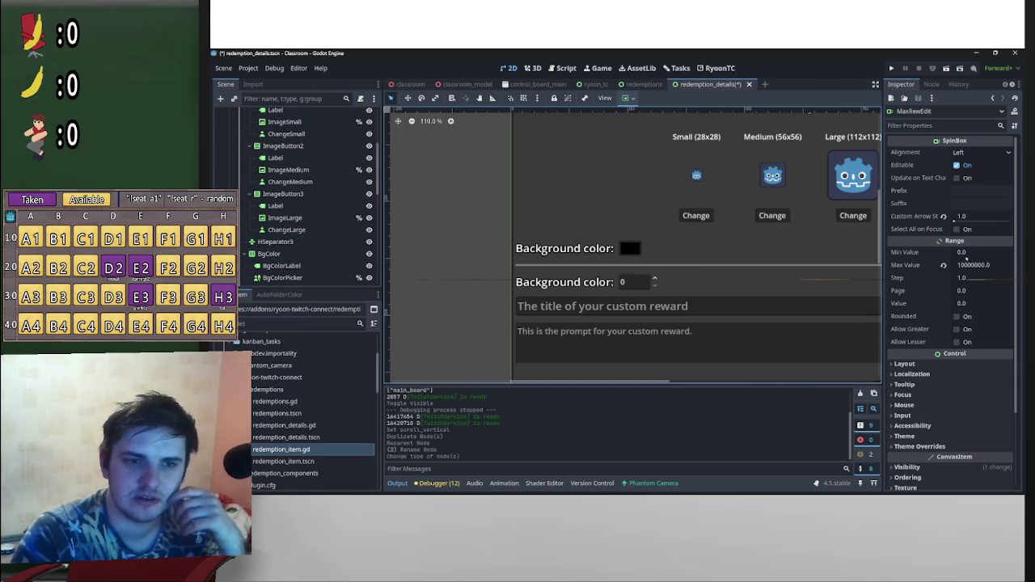
left_click(631, 281)
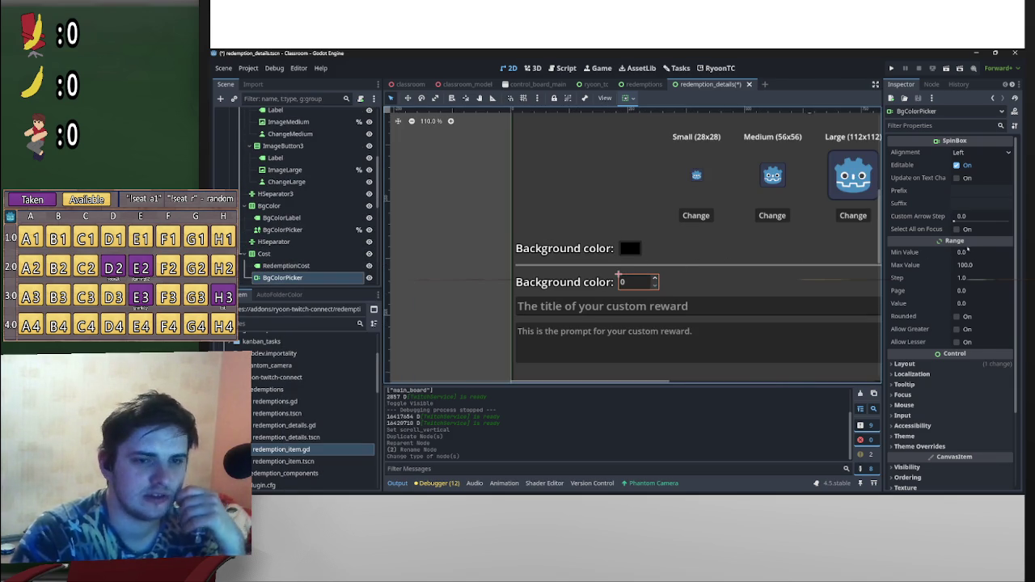
left_click(975, 264)
type("1000000000000")
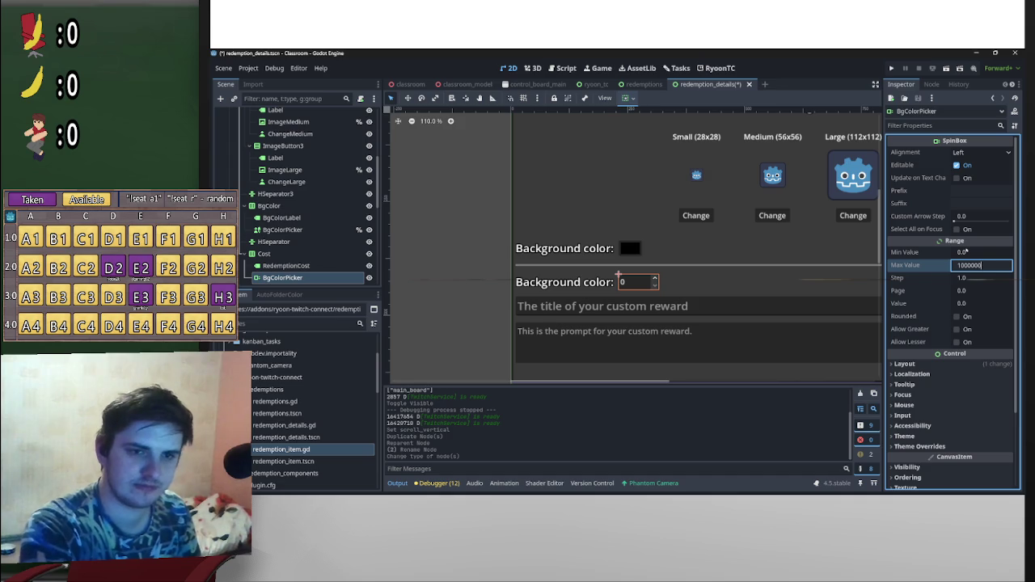
key("Return")
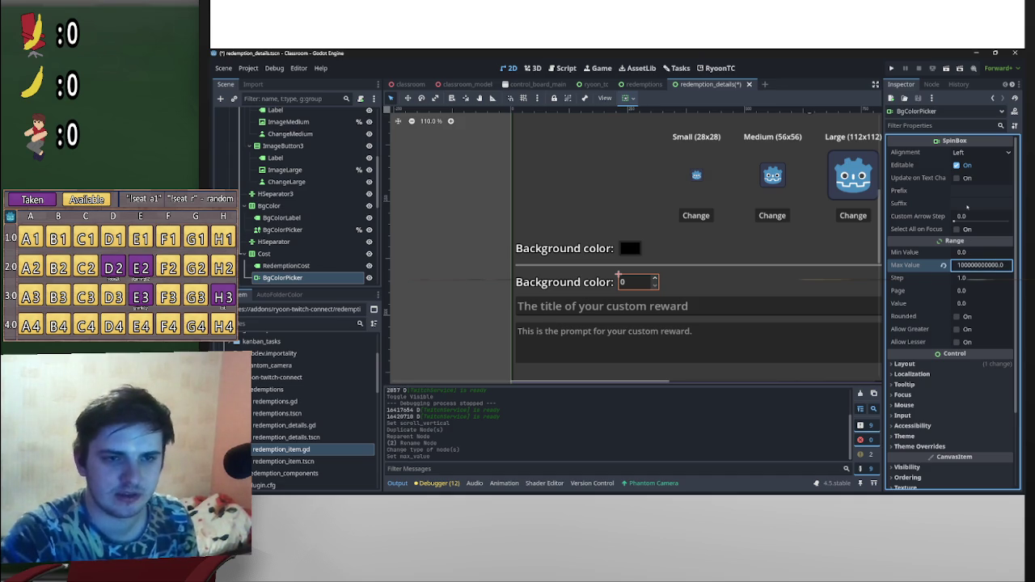
left_click(967, 211)
type("1")
key("Return")
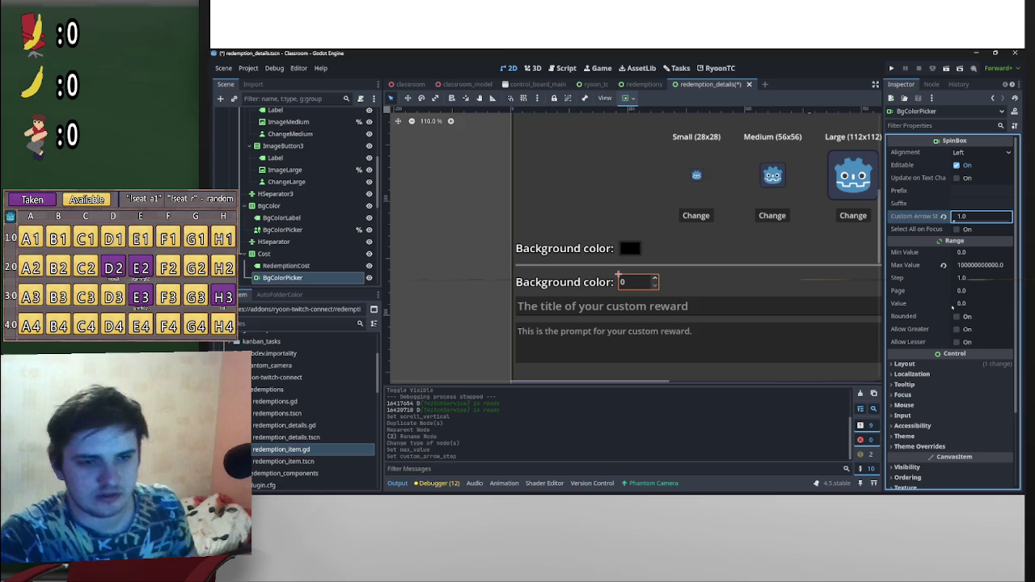
left_click(957, 316)
key("ctrl+s")
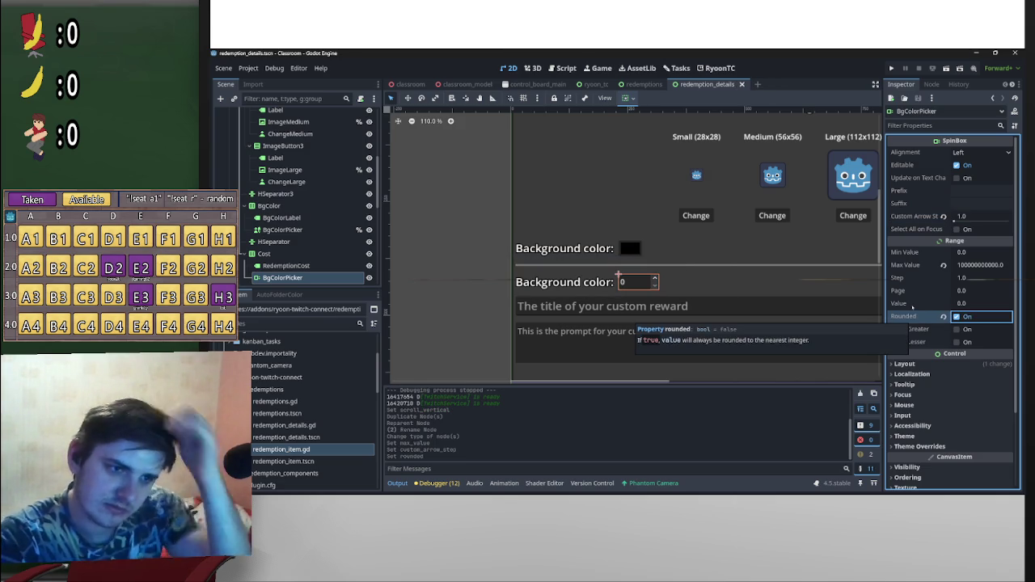
scroll(552, 213, "down", 2)
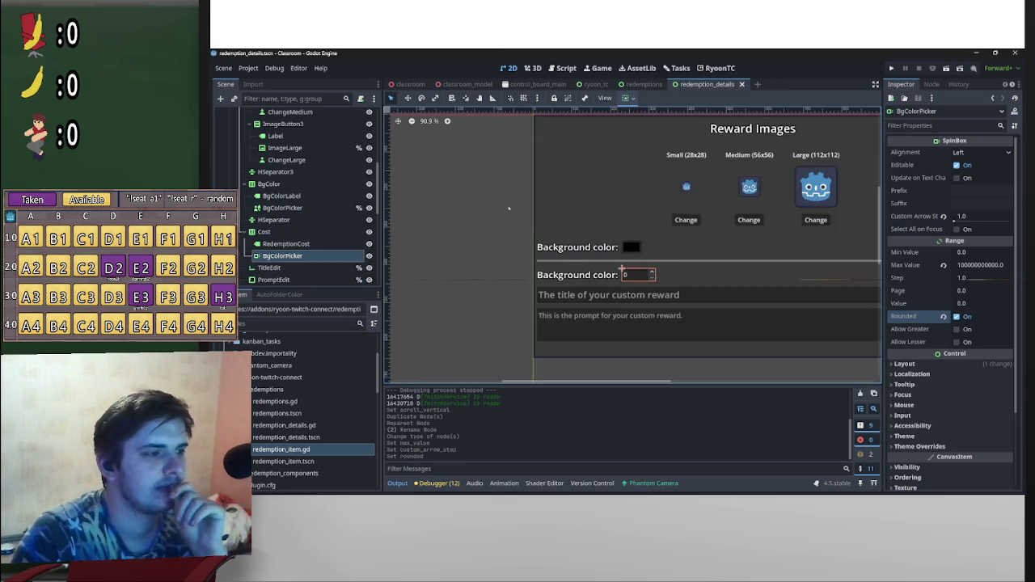
- Replace the second 'Background color:' label text with 'Redemption Cost:' in the Inspector
scroll(552, 213, "down", 2)
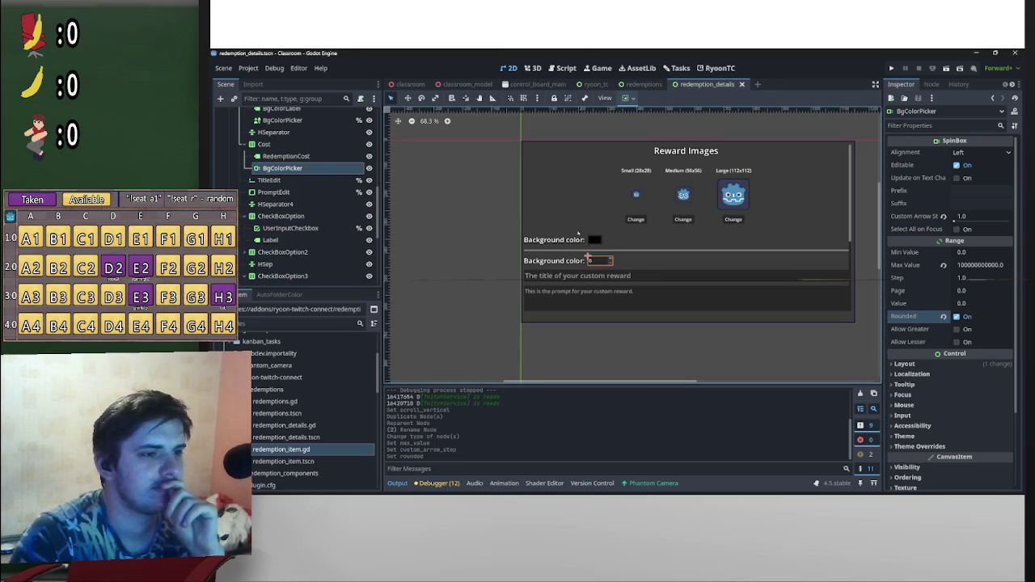
scroll(578, 220, "up", 1)
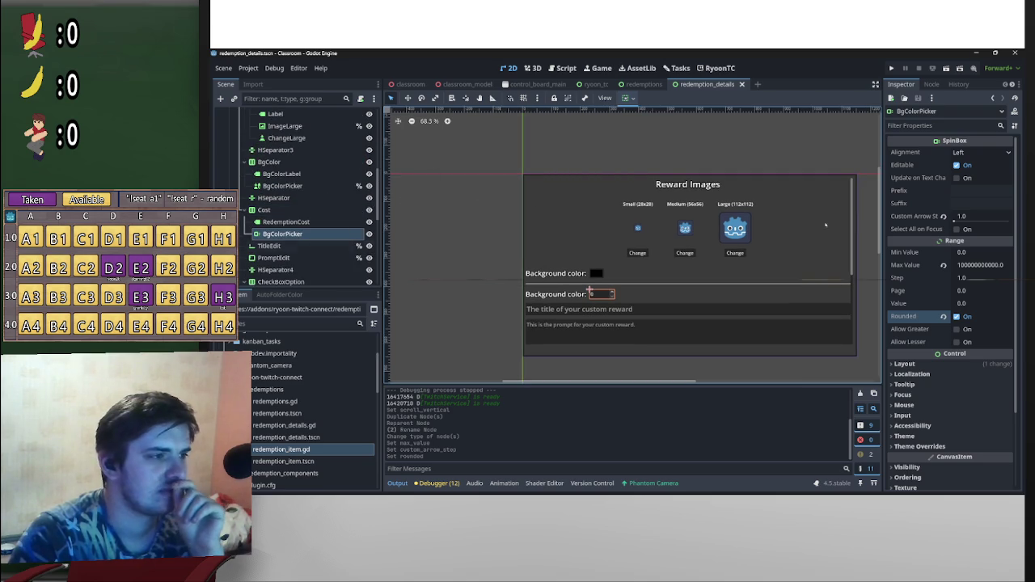
left_click(527, 291)
left_click(967, 162)
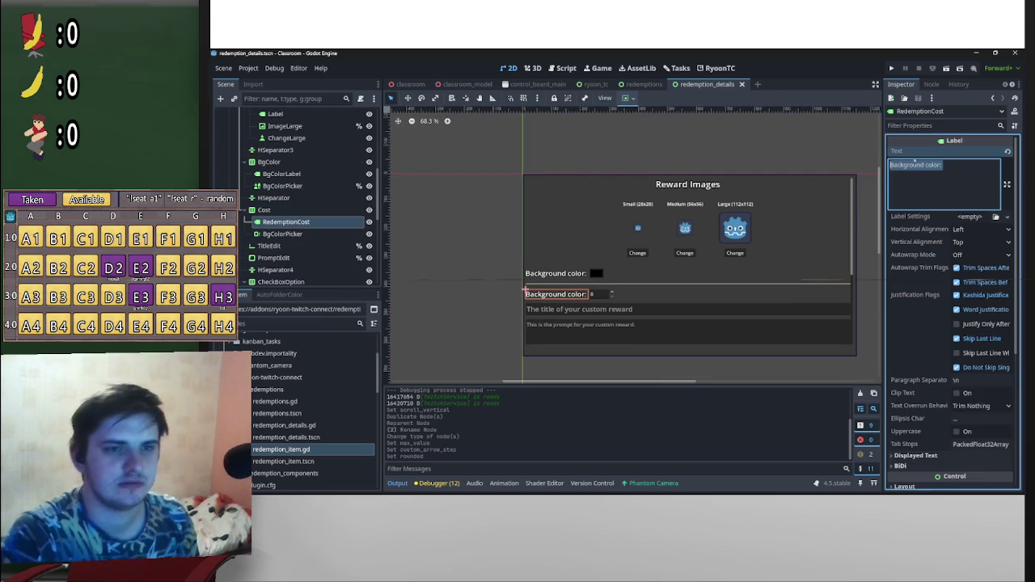
left_click_drag(963, 165, 860, 146)
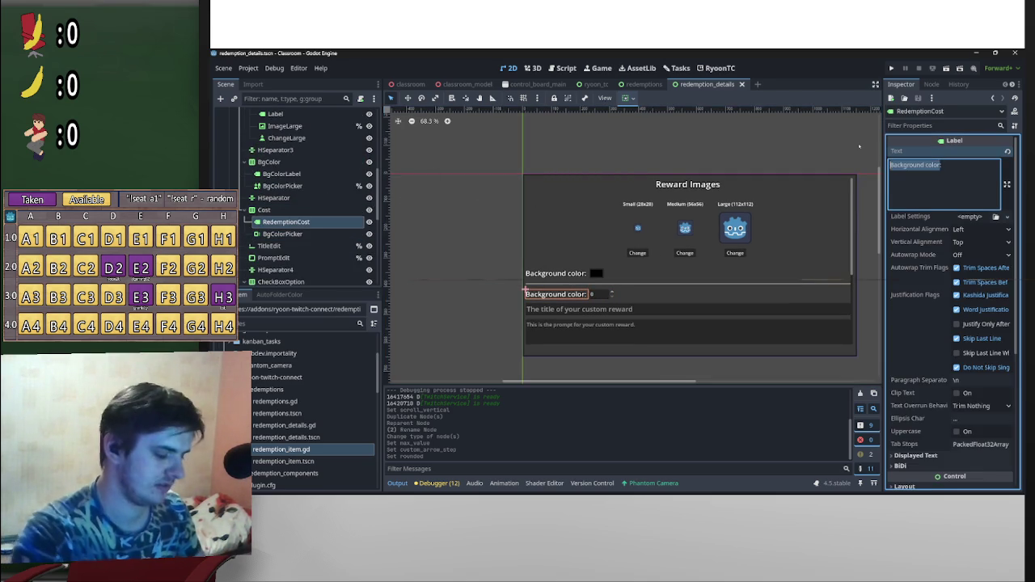
type("Redemption:")
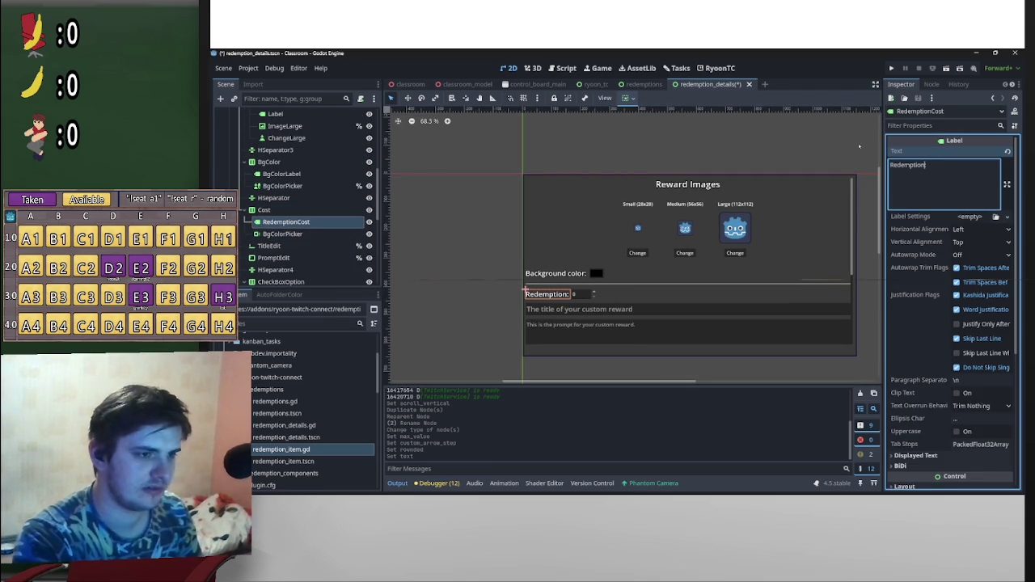
type(" Cost")
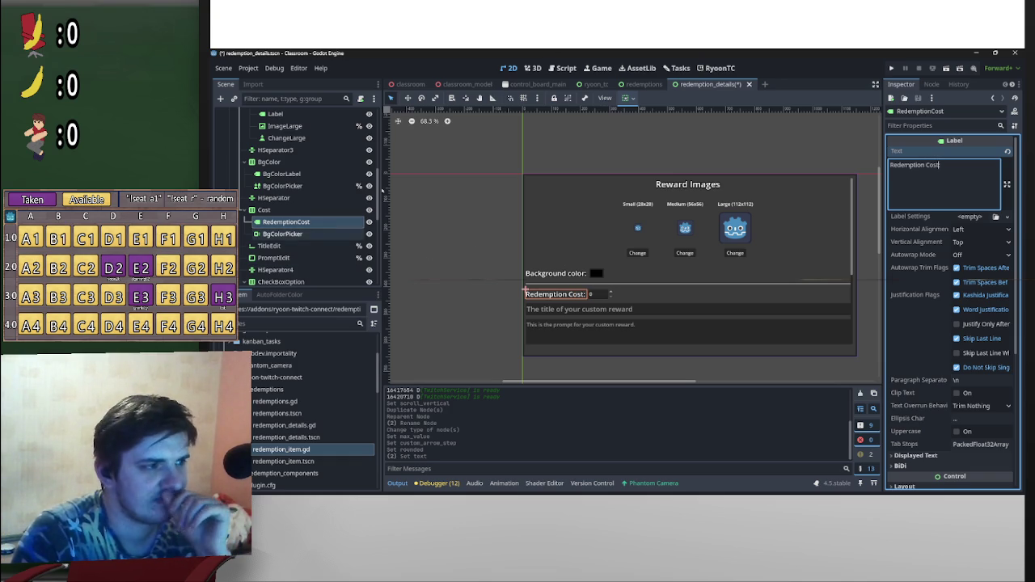
left_click(563, 67)
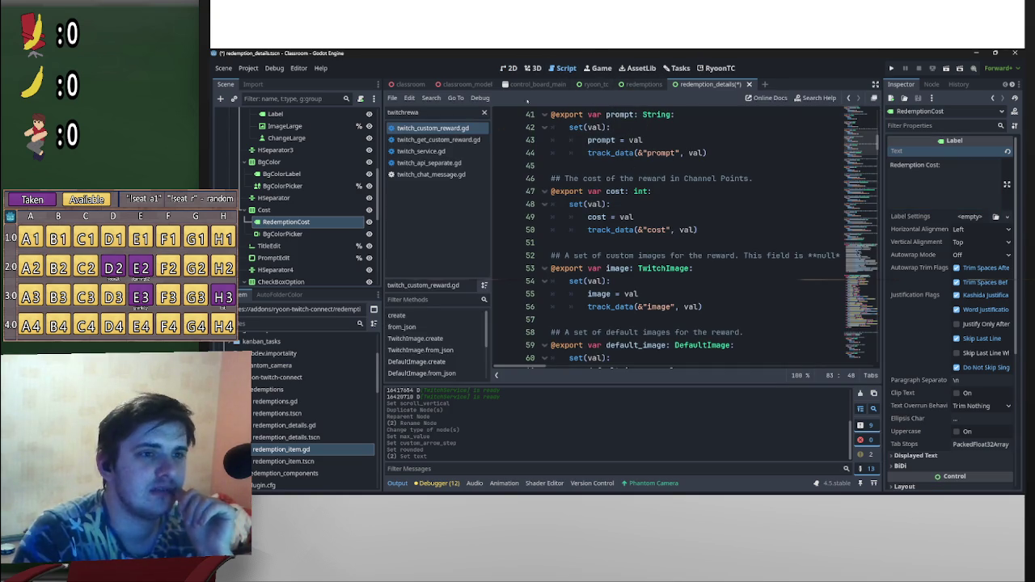
- Open redemption_details.gd and insert a blank line in load_details
scroll(307, 202, "up", 5)
left_click(359, 114)
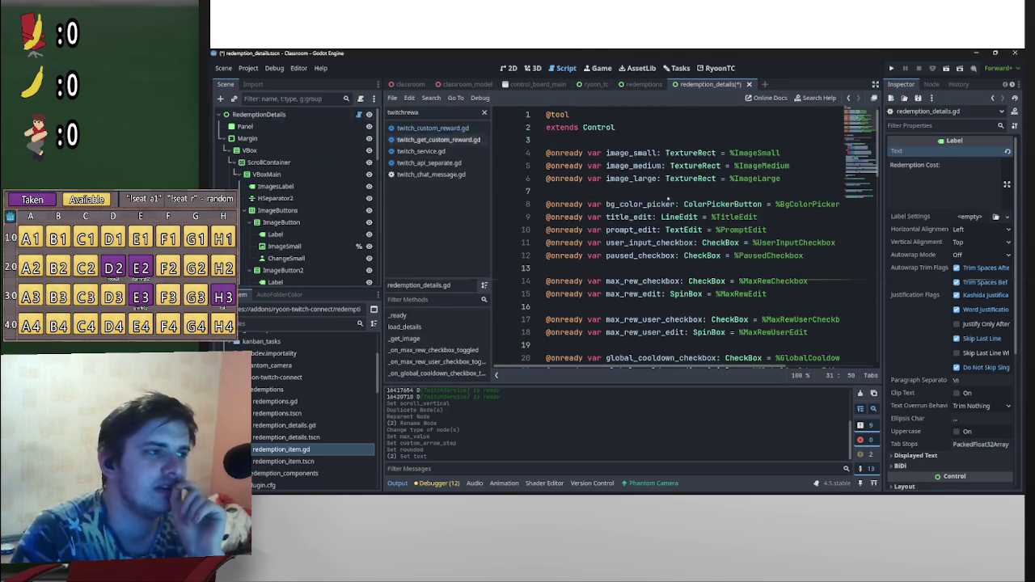
scroll(647, 202, "down", 12)
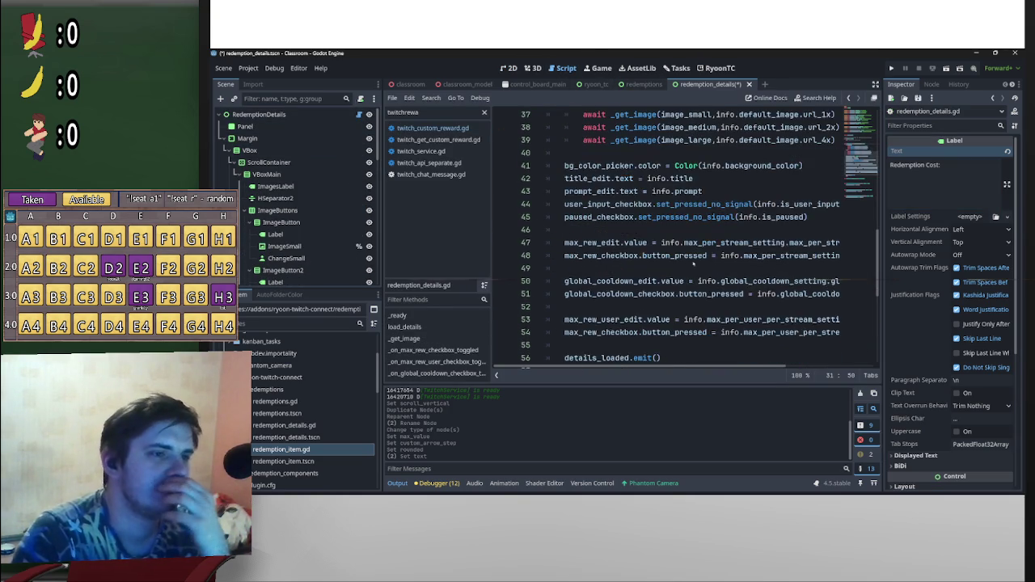
scroll(700, 263, "down", 3)
scroll(662, 270, "up", 4)
scroll(647, 262, "down", 3)
left_click(623, 266)
key("Return")
key("Return")
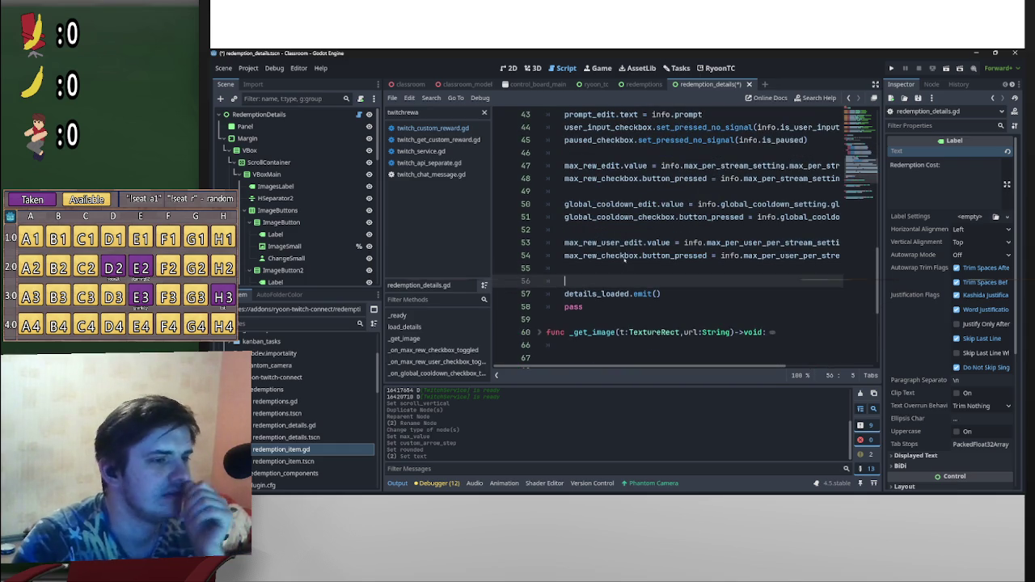
key("Up")
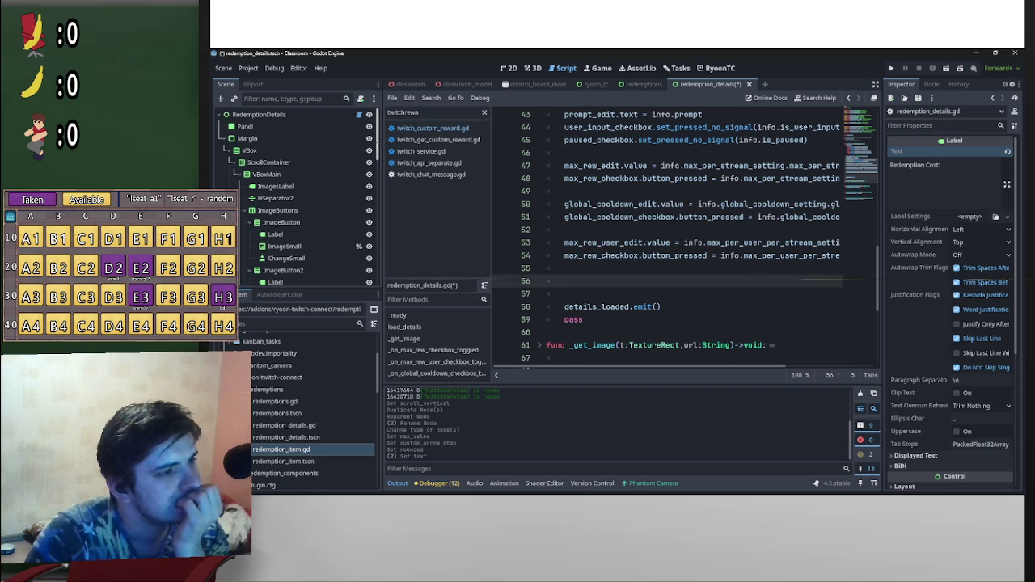
scroll(346, 250, "down", 6)
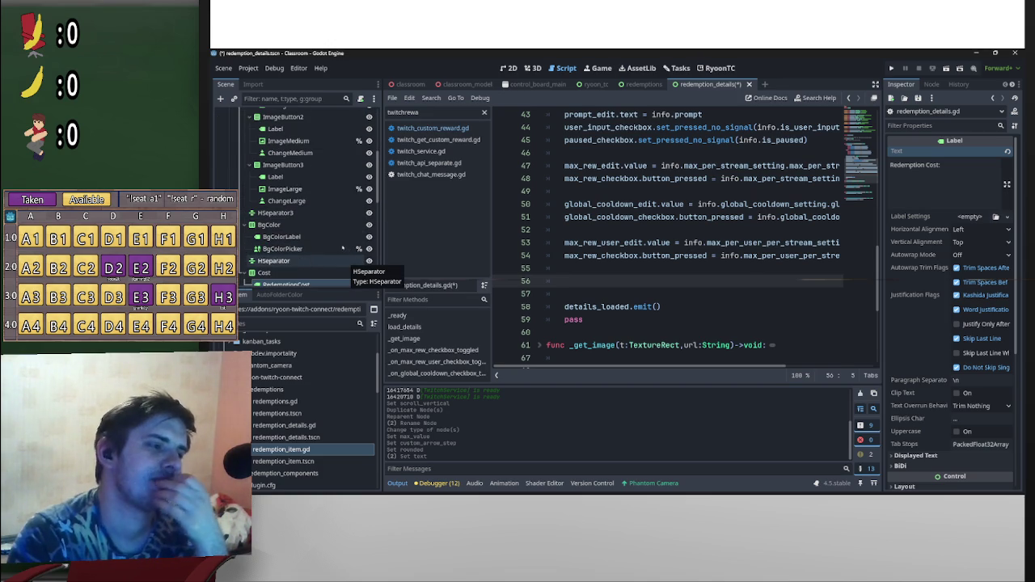
scroll(343, 248, "down", 2)
scroll(676, 229, "up", 7)
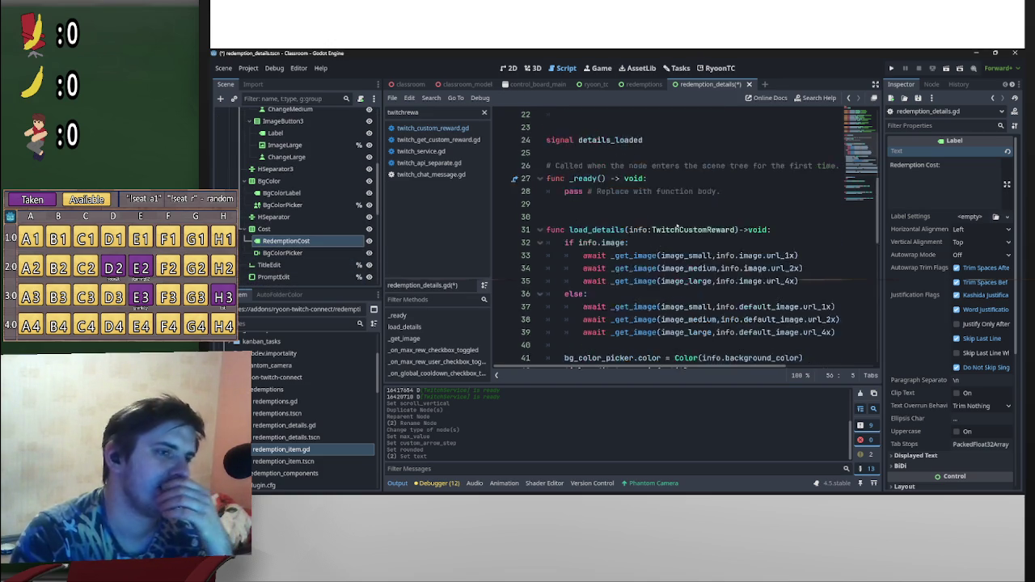
scroll(677, 229, "up", 6)
left_click(613, 340)
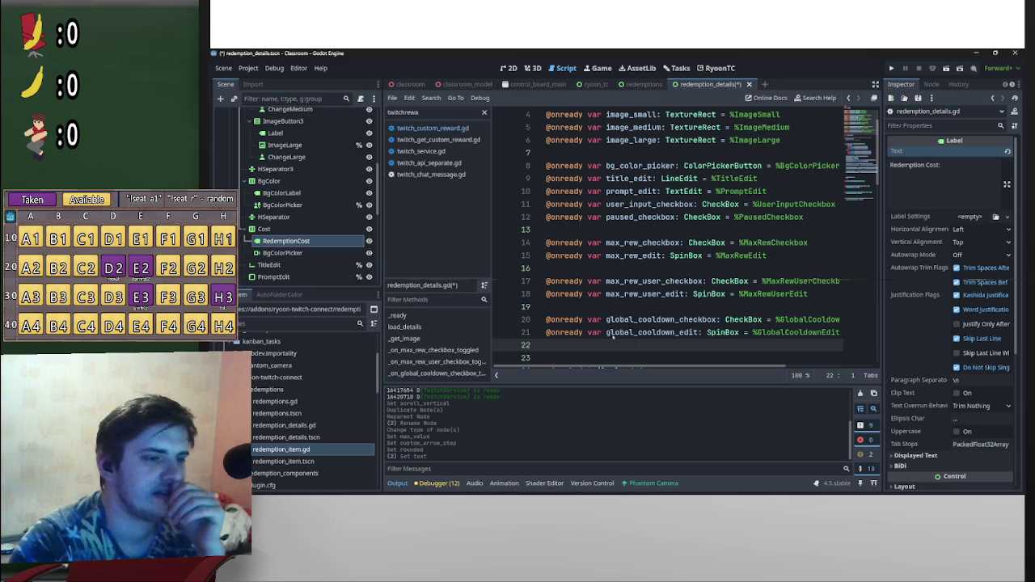
key("Down")
scroll(315, 241, "down", 2)
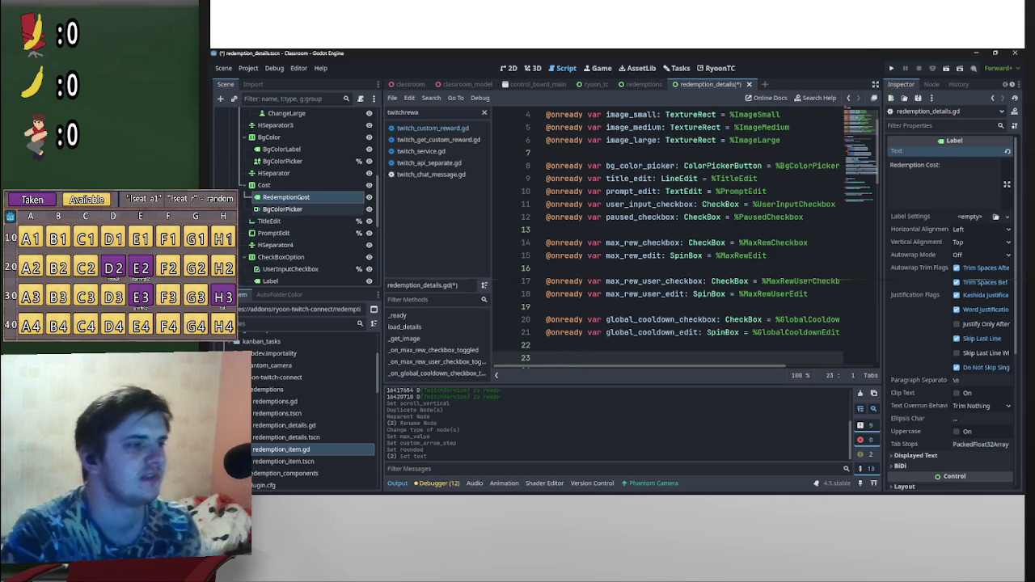
- Rename the BgColorPicker spin box node to Cost and give it a scene unique name
right_click(308, 209)
left_click(354, 451)
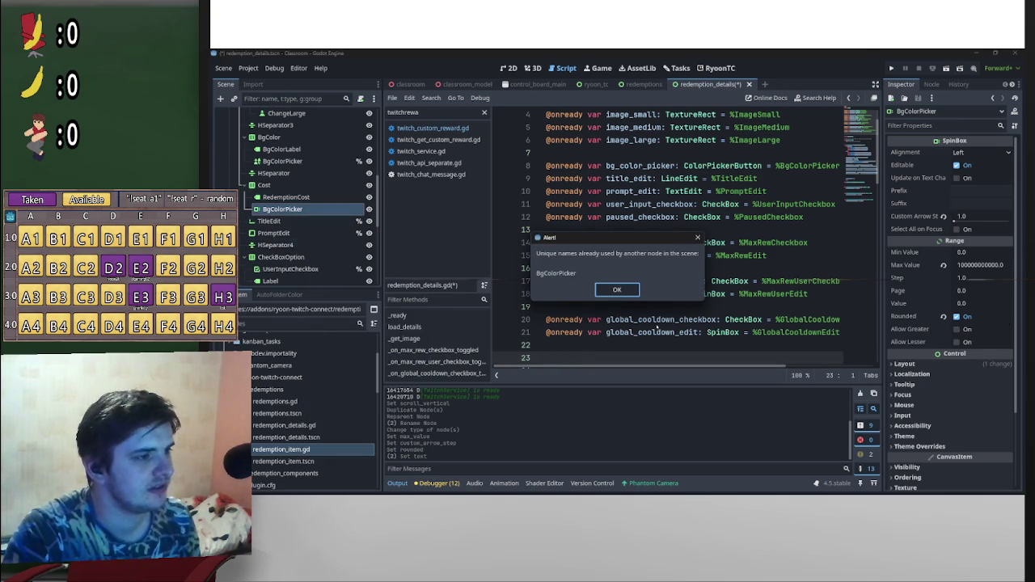
left_click(617, 289)
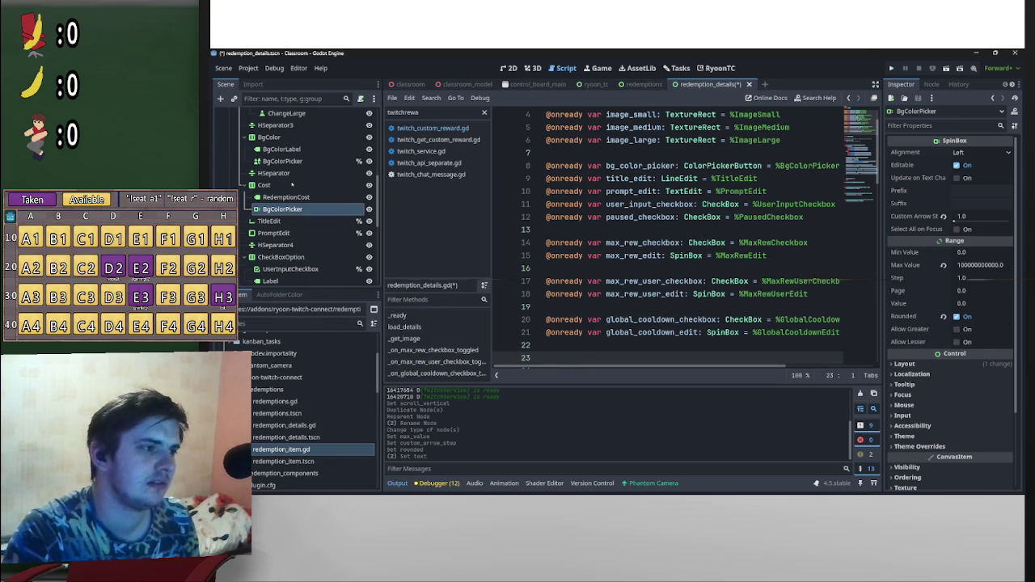
right_click(293, 210)
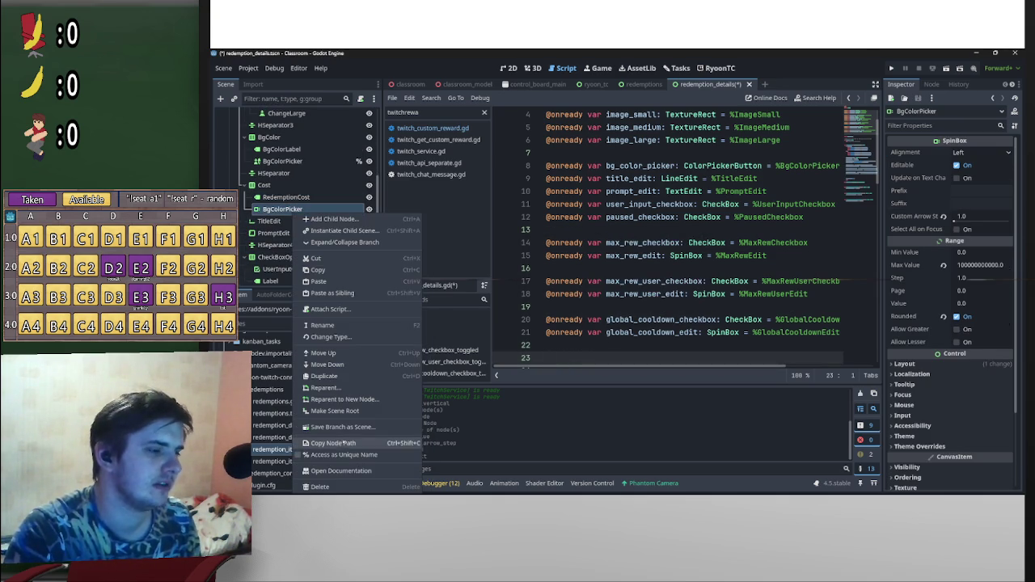
left_click(322, 325)
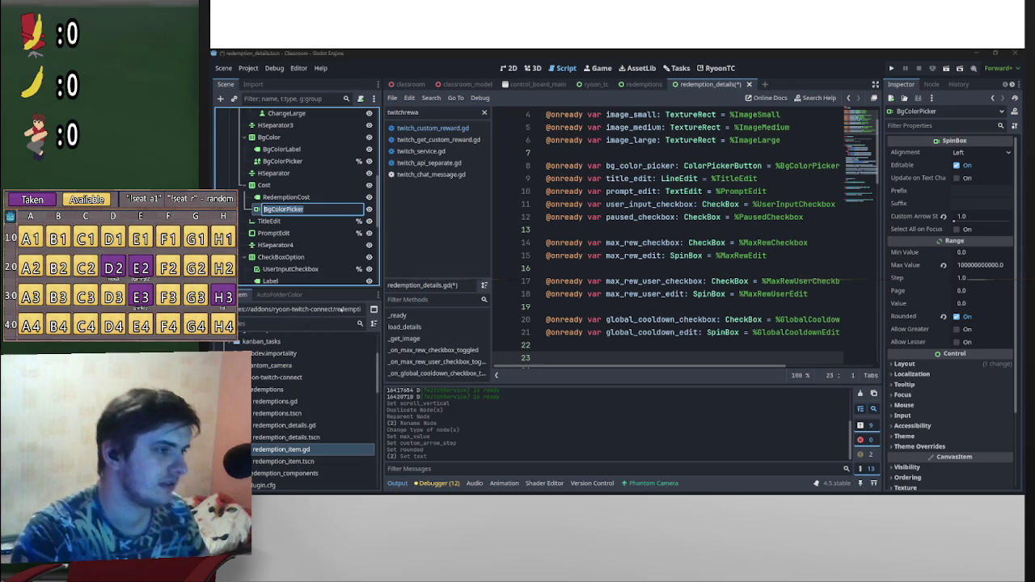
type("Cost")
key("Return")
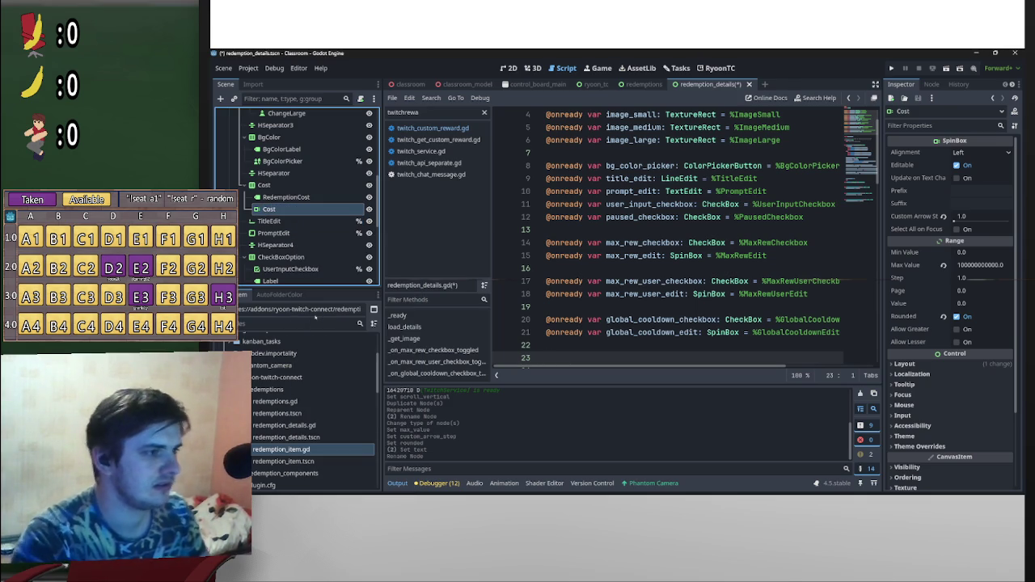
right_click(293, 210)
left_click(340, 452)
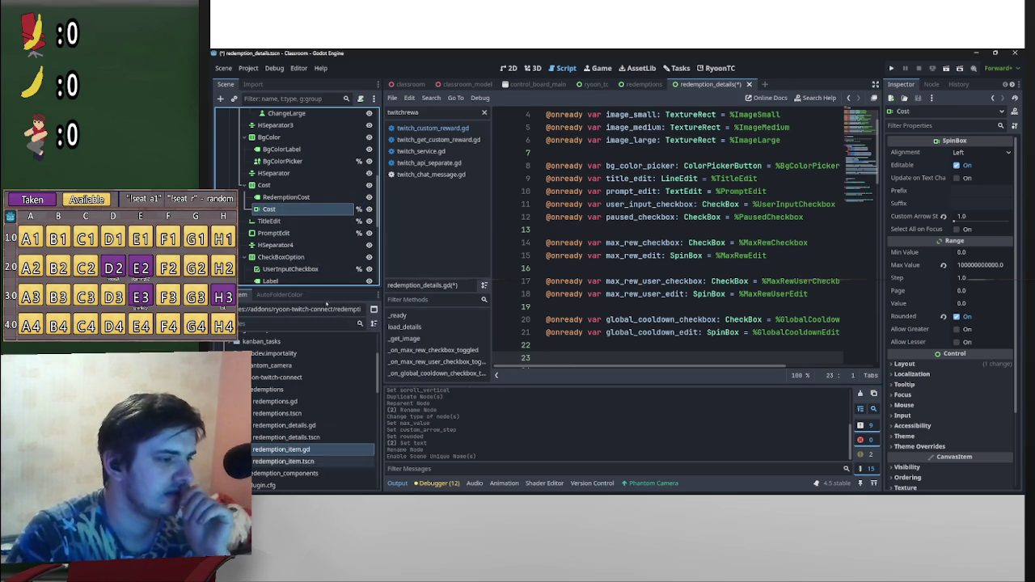
- Add cost.value = info.cost on line 58 of load_details and save redemption_details.gd
left_click_drag(269, 210, 566, 357)
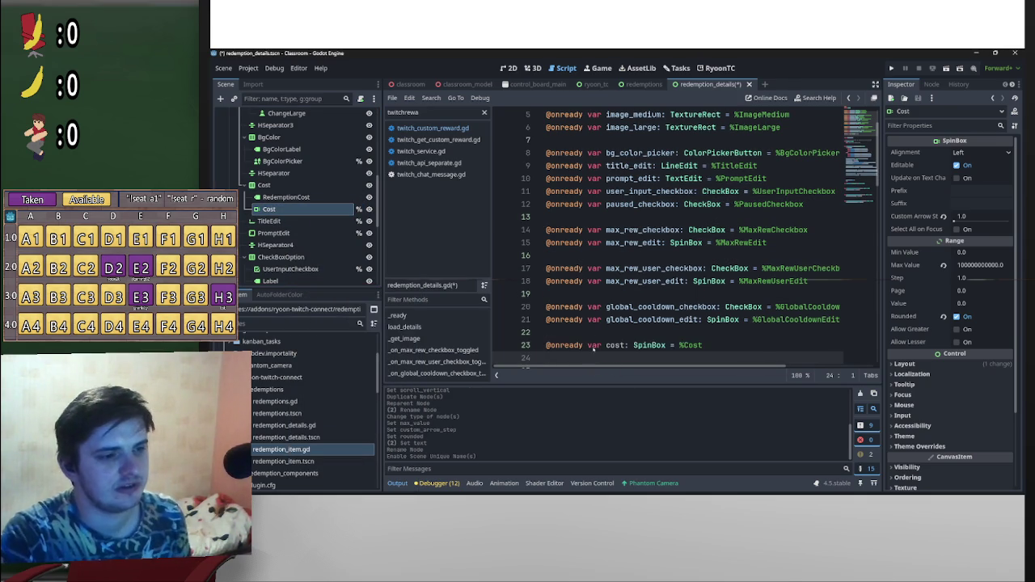
scroll(606, 267, "down", 5)
scroll(606, 260, "down", 9)
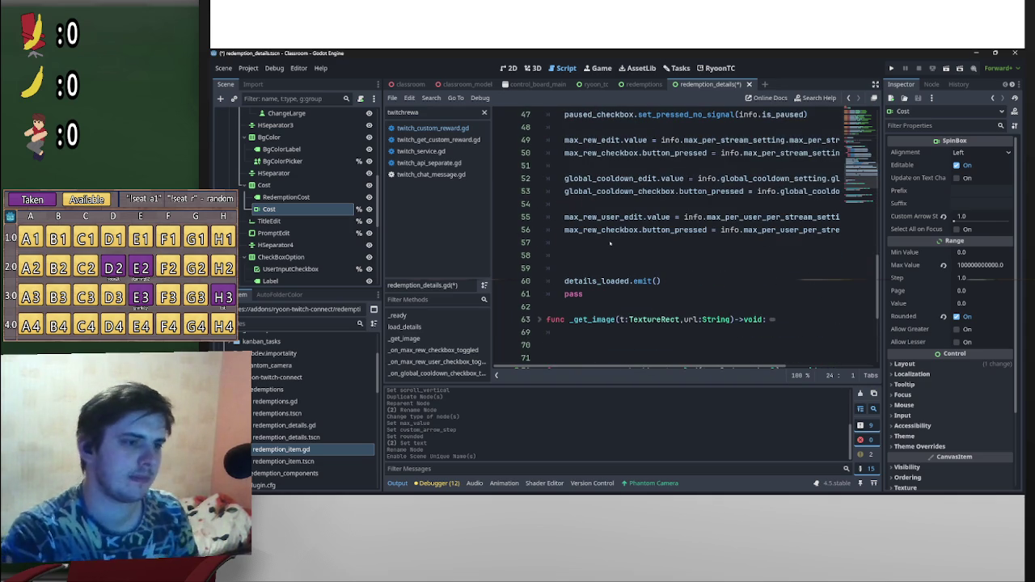
left_click(611, 251)
type("cost.")
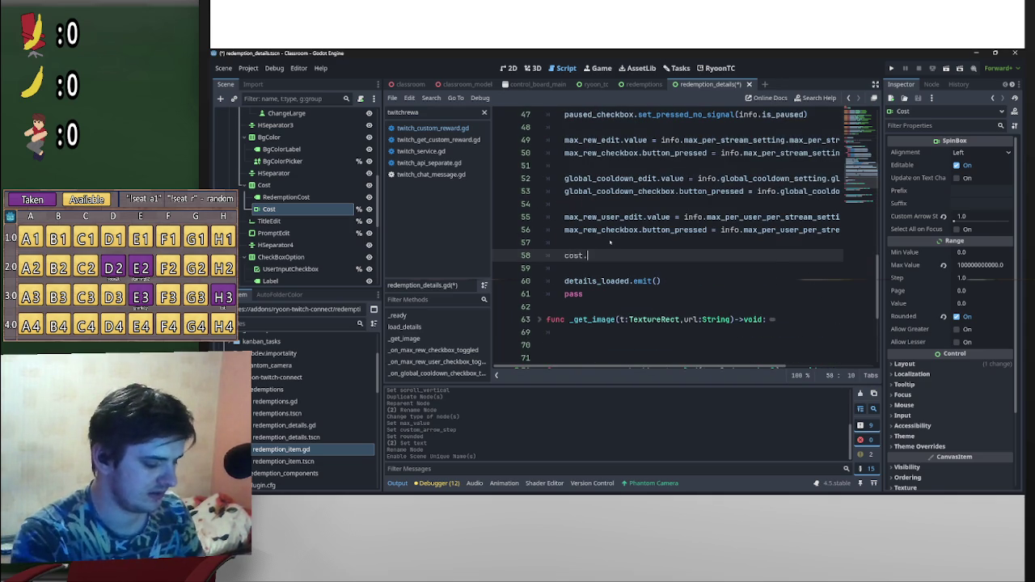
type("value = info.co")
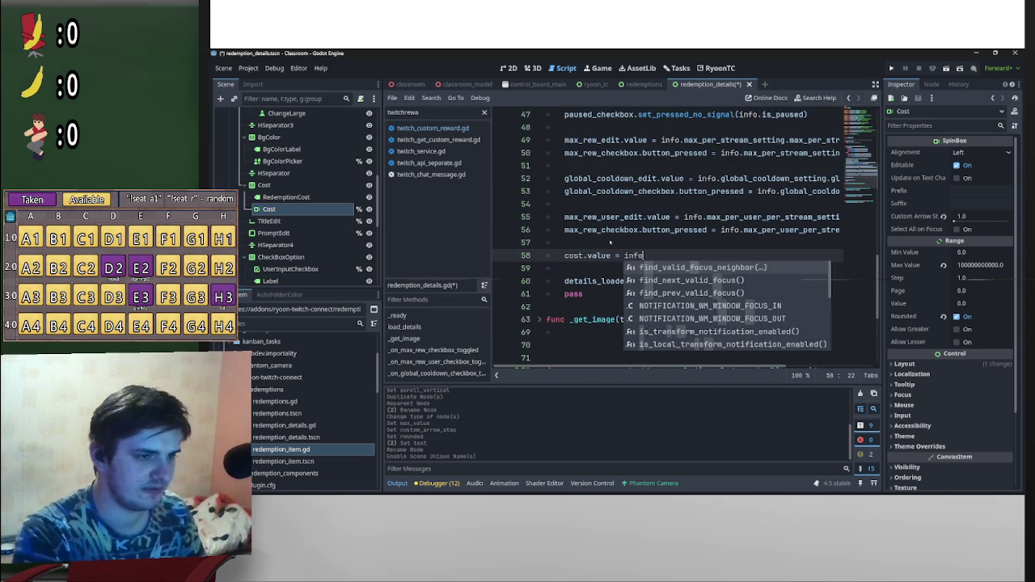
key("Down")
key("Return")
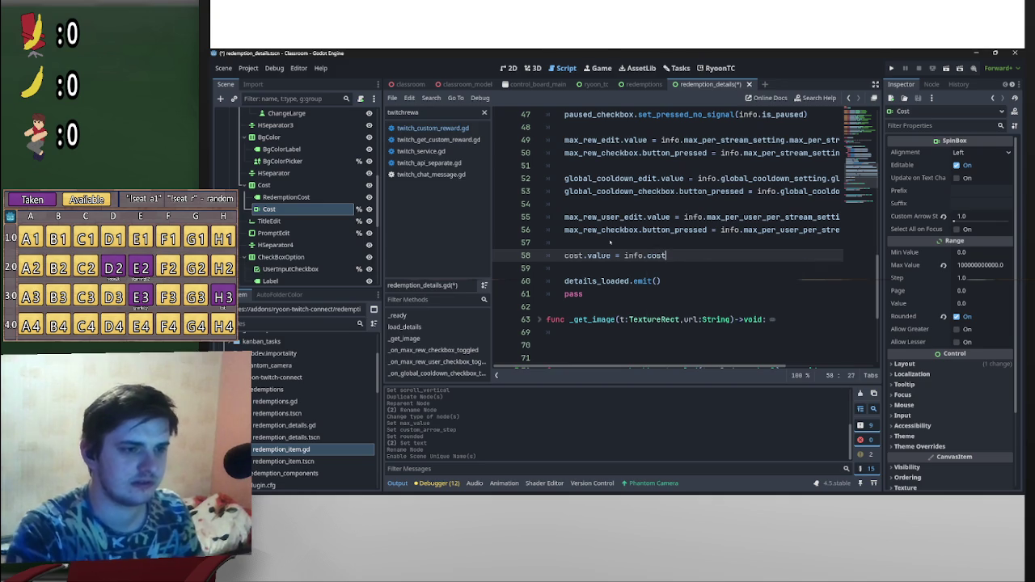
key("ctrl+s")
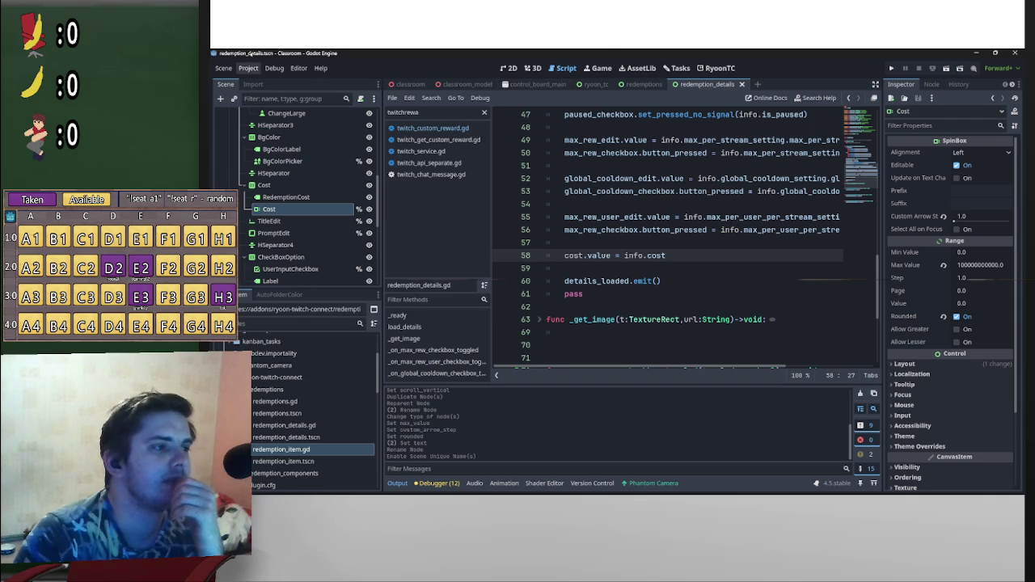
left_click(248, 68)
- View the RyoonTC Redemptions panel showing Throw banana with cost 1, then return to the 2D canvas
left_click(261, 80)
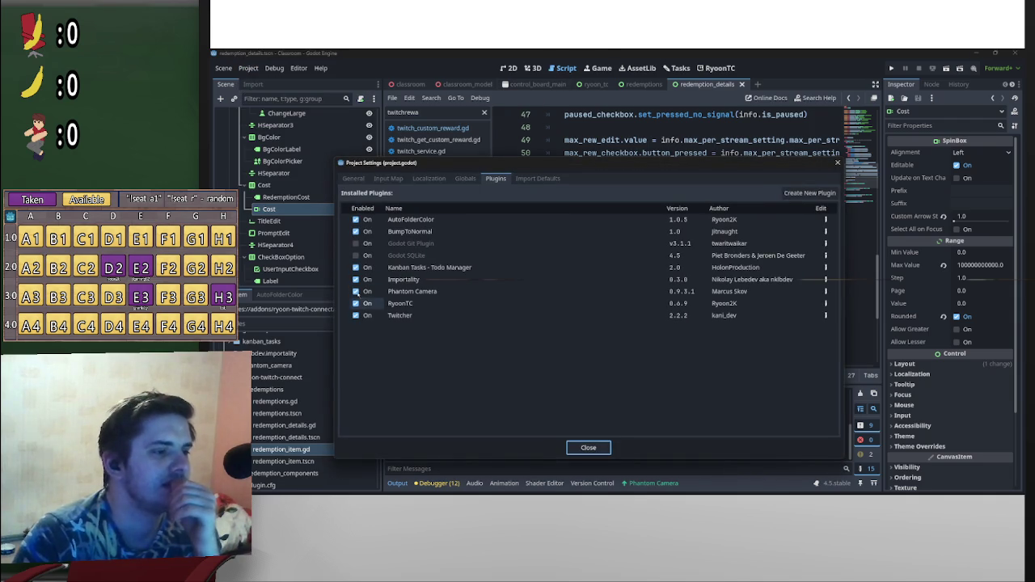
left_click(588, 443)
left_click(718, 68)
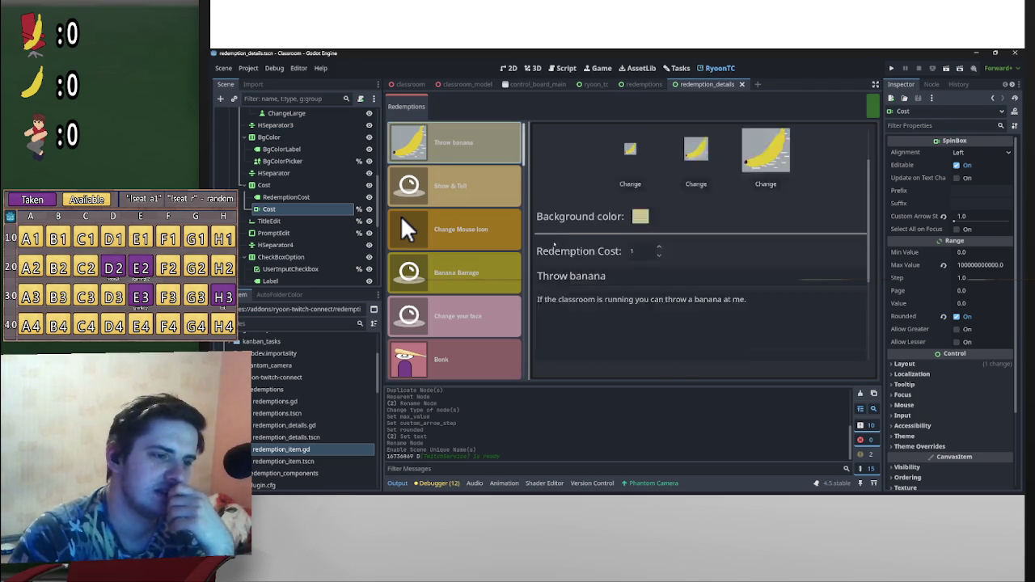
scroll(593, 286, "down", 2)
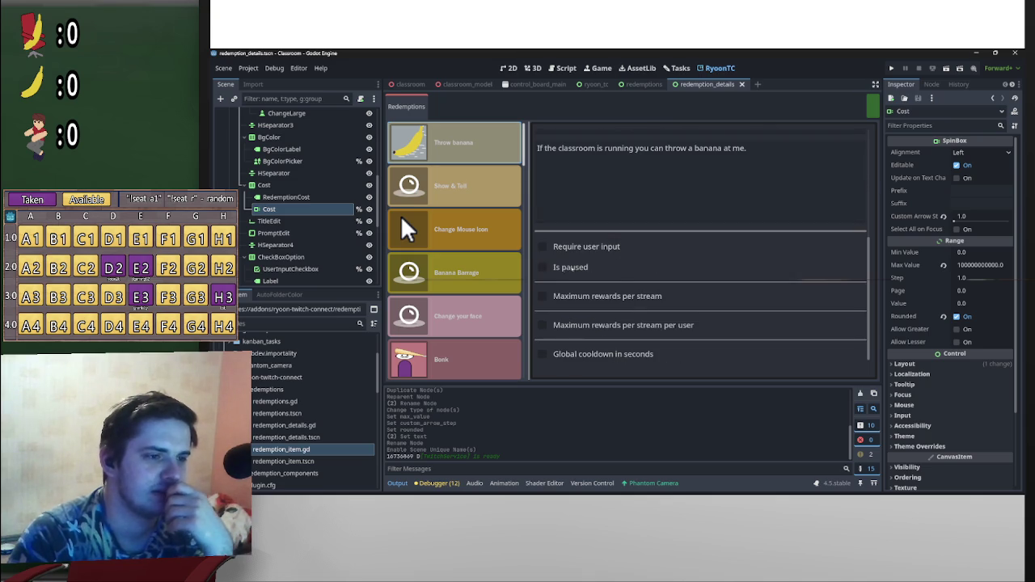
scroll(647, 251, "up", 2)
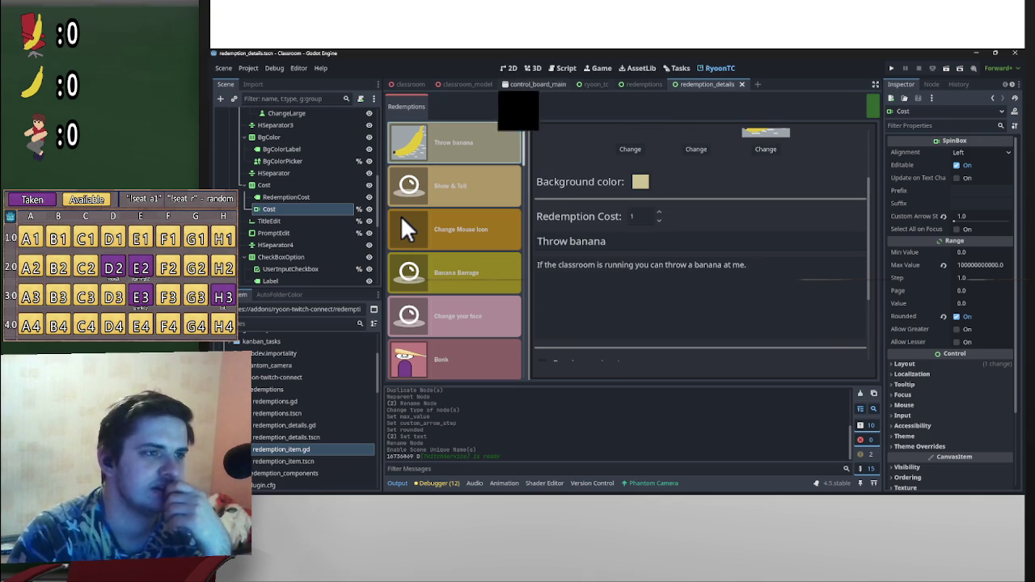
left_click(531, 68)
left_click(508, 68)
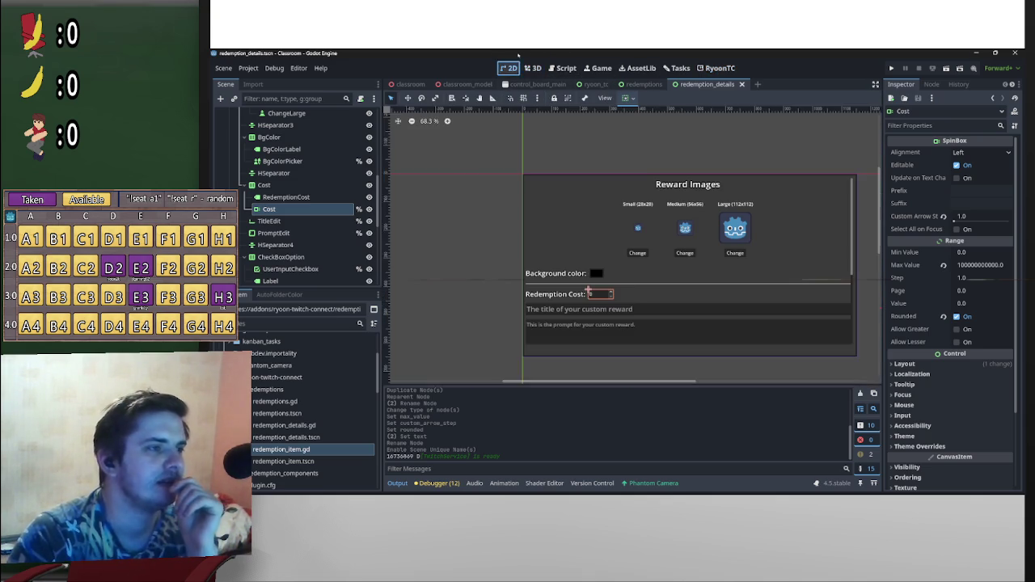
- Duplicate HSep4 as HSep5 and move it directly below the Cost container
scroll(566, 291, "down", 4)
scroll(301, 235, "down", 5)
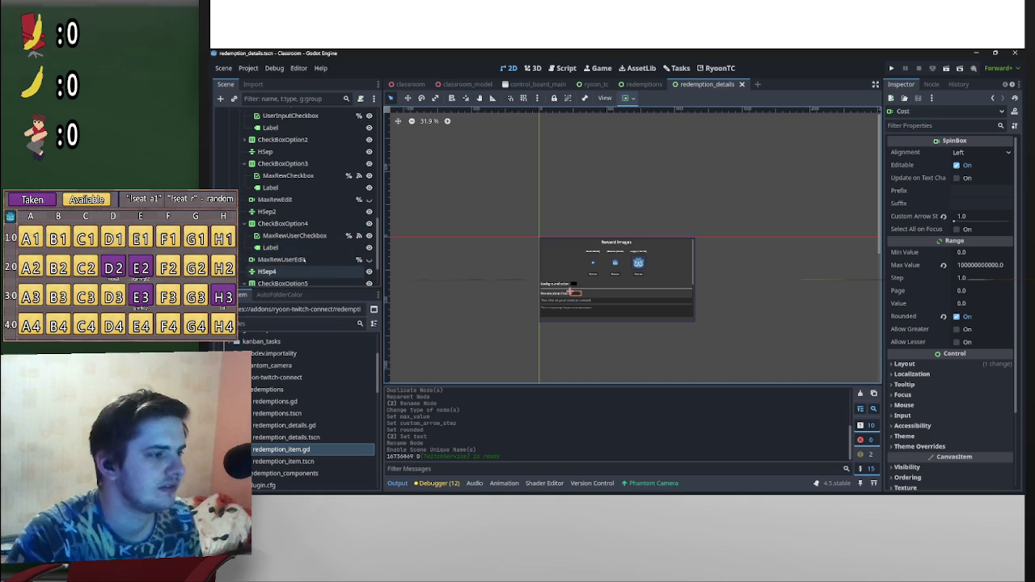
scroll(299, 237, "down", 1)
left_click(283, 249)
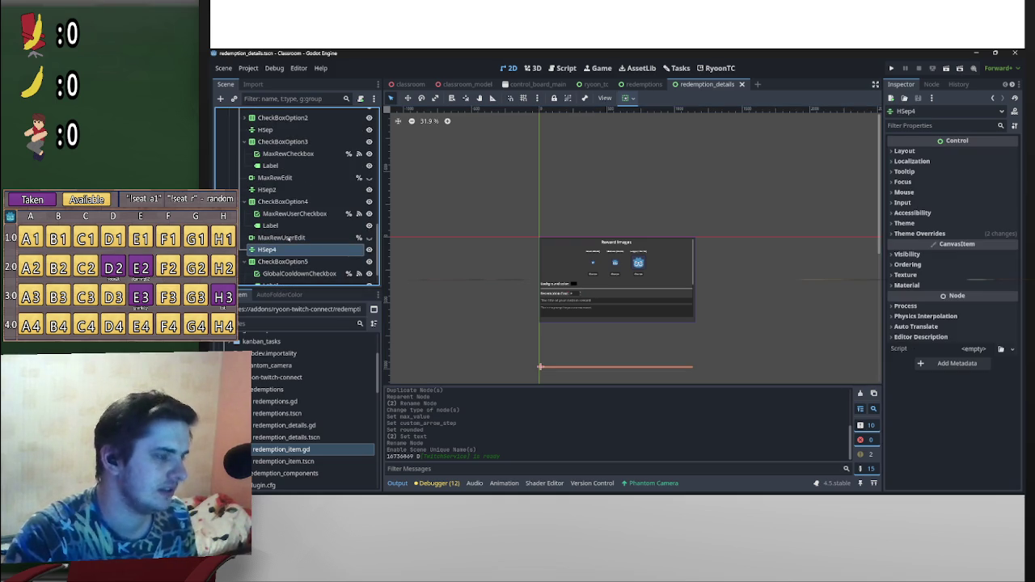
key("ctrl+d")
mouse_move(275, 262)
left_mouse_down()
mouse_move(297, 162)
mouse_move(284, 98)
mouse_move(300, 137)
mouse_move(289, 176)
left_mouse_up()
scroll(734, 267, "up", 8)
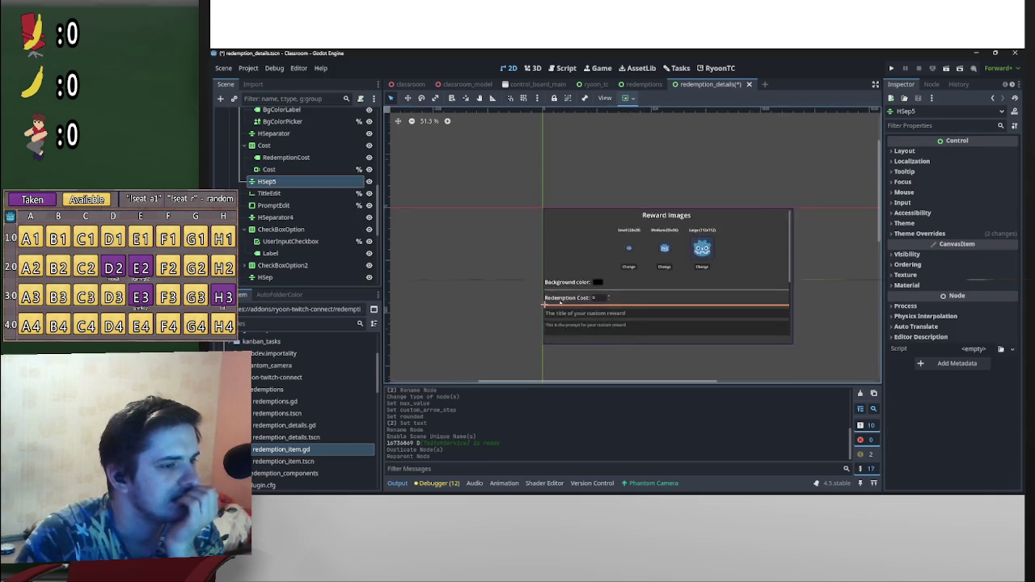
scroll(596, 261, "down", 3)
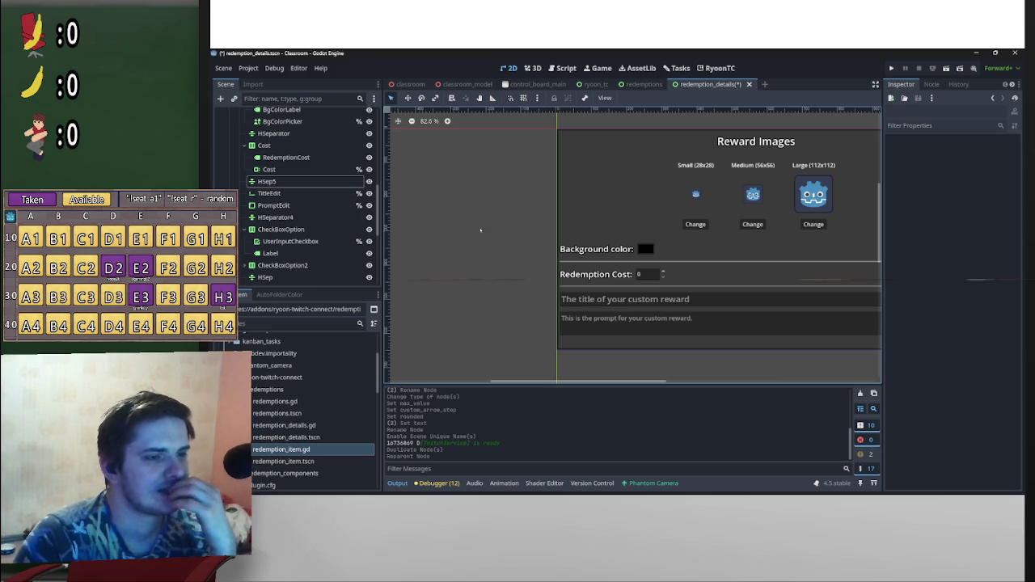
scroll(651, 247, "down", 2)
scroll(630, 227, "up", 2)
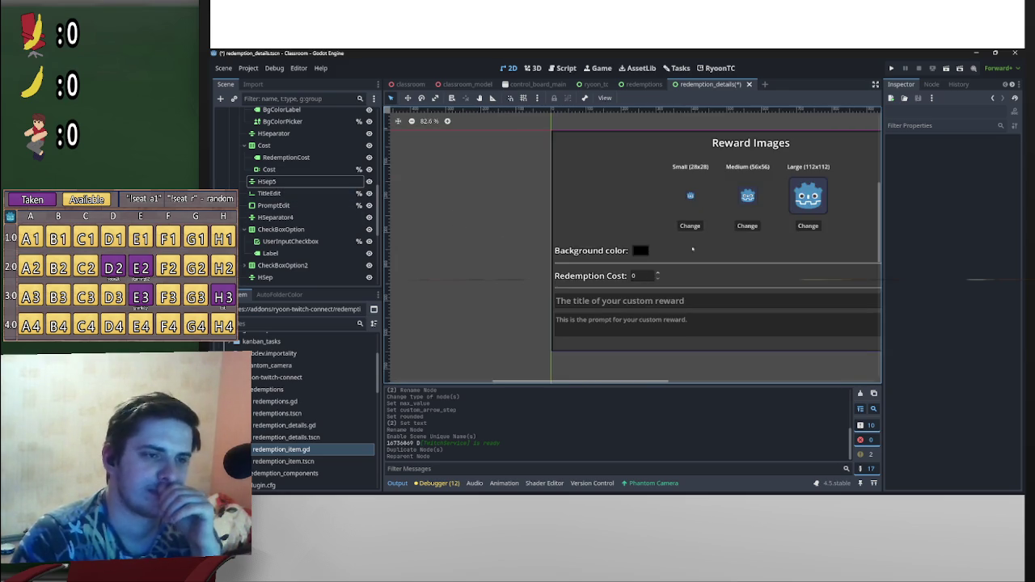
scroll(630, 228, "right", 2)
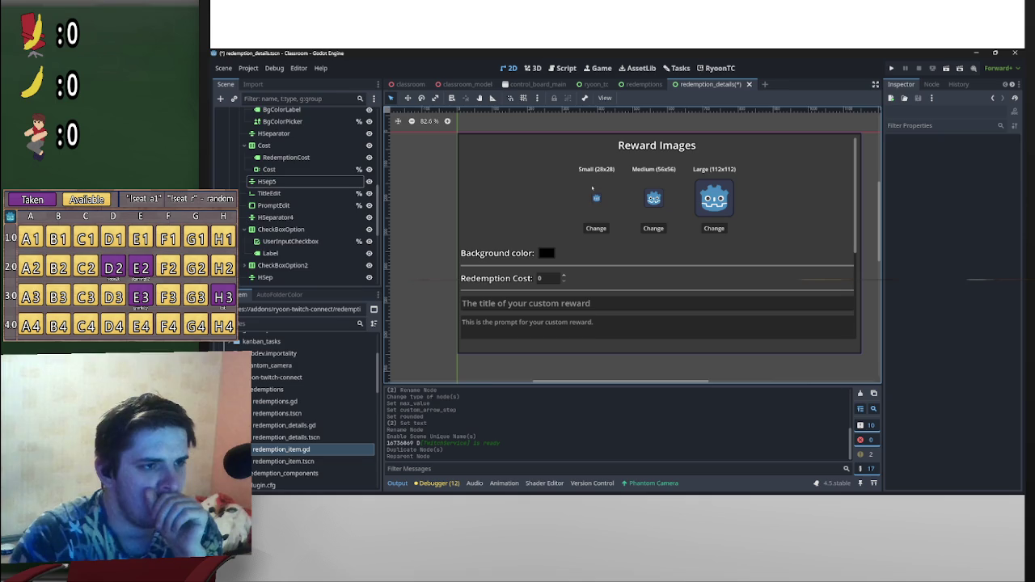
- Select ImageSmall and inspect its Theme properties
left_click(595, 197)
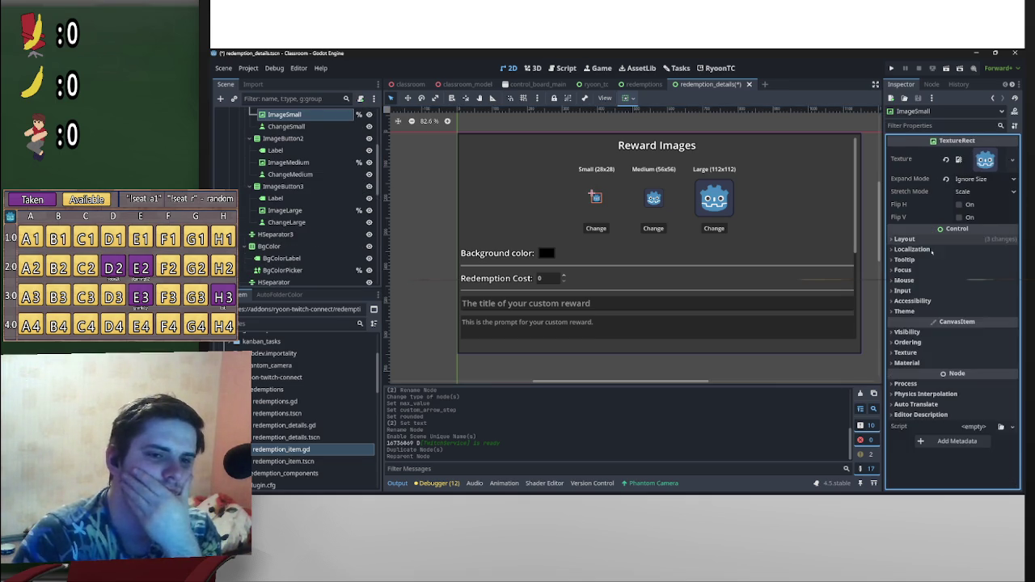
left_click(935, 310)
left_click(938, 311)
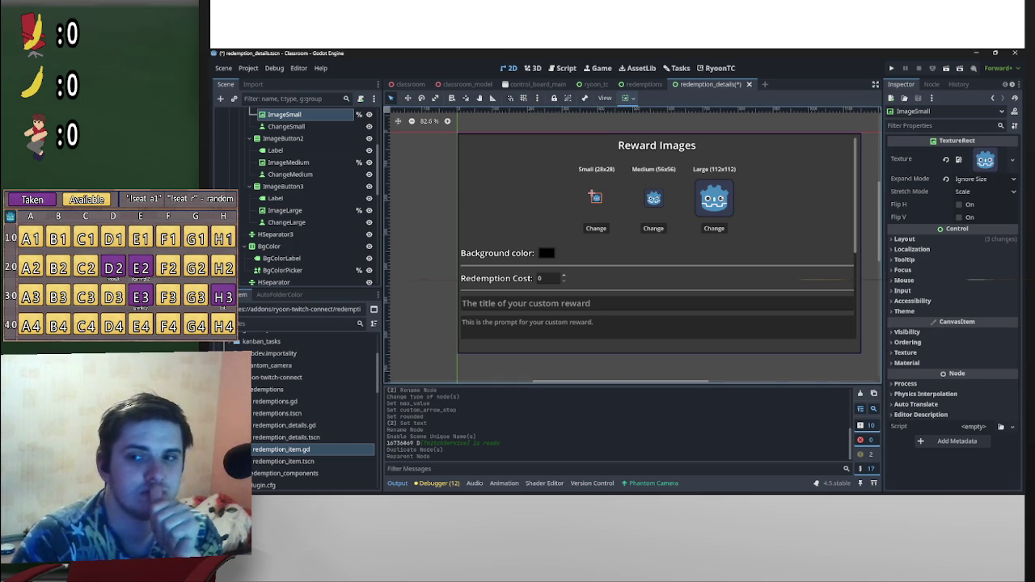
scroll(404, 191, "up", 2)
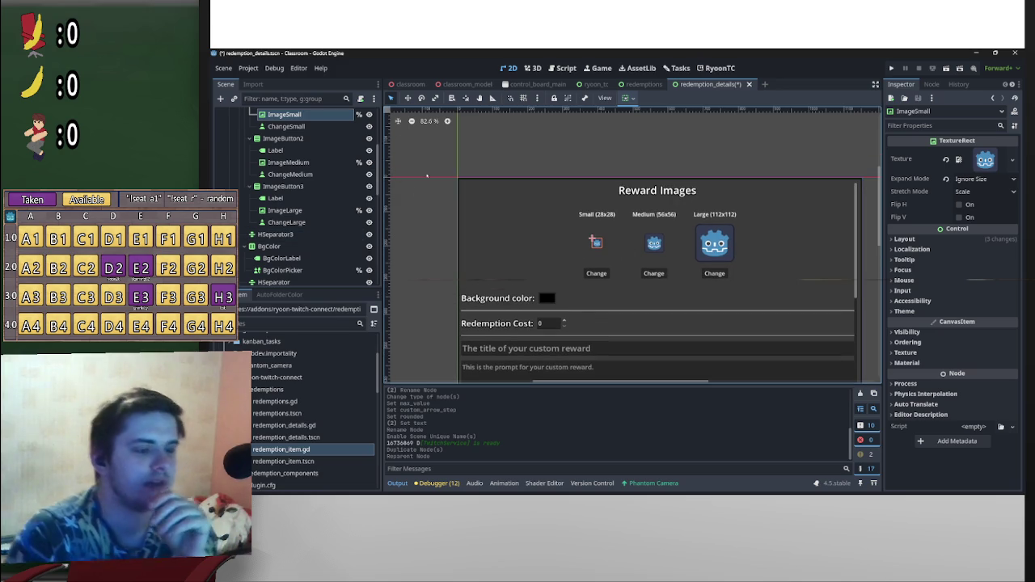
scroll(286, 164, "up", 3)
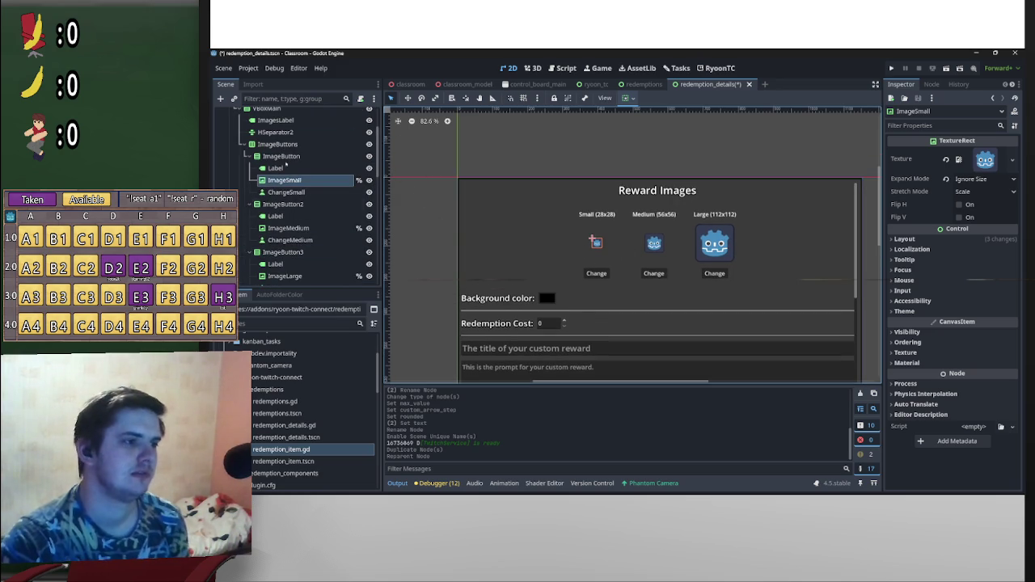
scroll(689, 255, "down", 2)
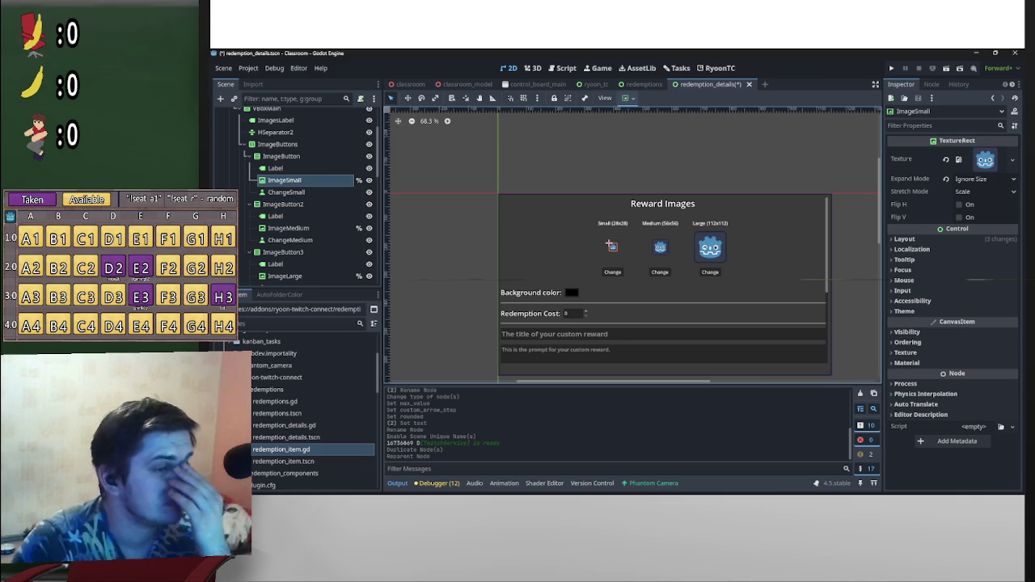
scroll(697, 250, "down", 1)
scroll(697, 249, "up", 2)
scroll(697, 250, "up", 2)
scroll(820, 305, "down", 1)
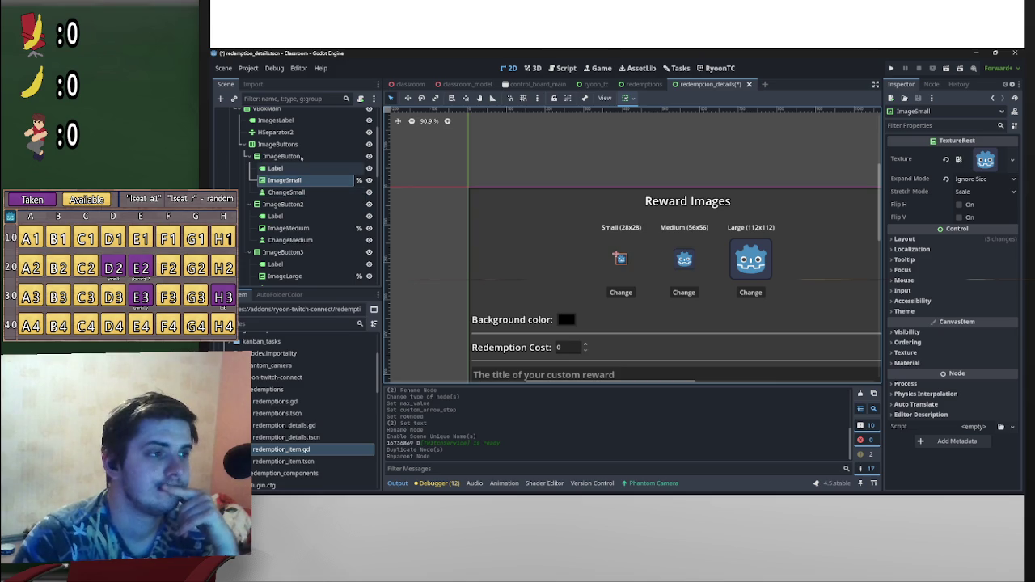
- Bring up the node actions menu for the Label under the Small ImageButton
right_click(305, 167)
left_click(601, 223)
left_click(621, 258)
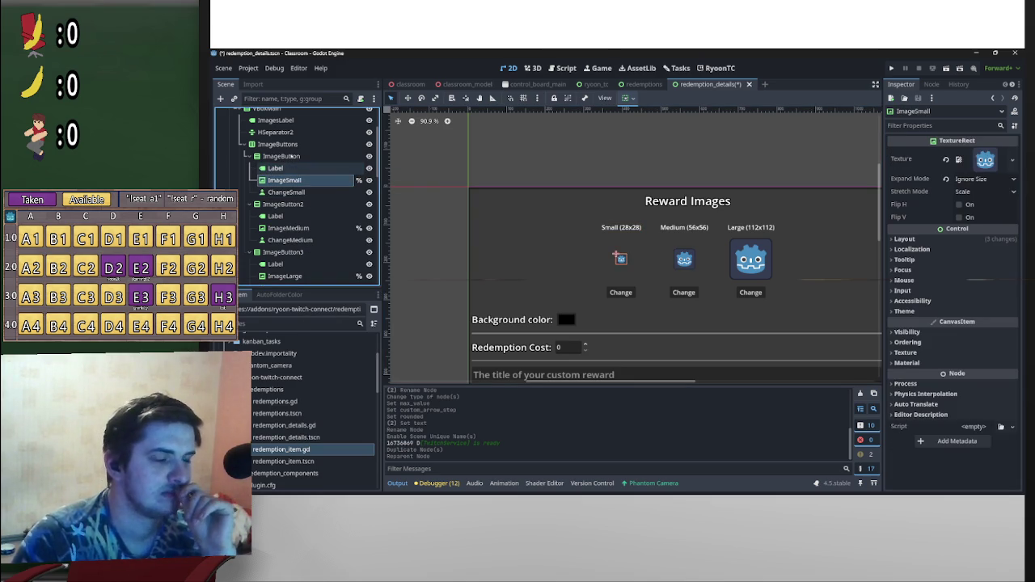
right_click(292, 167)
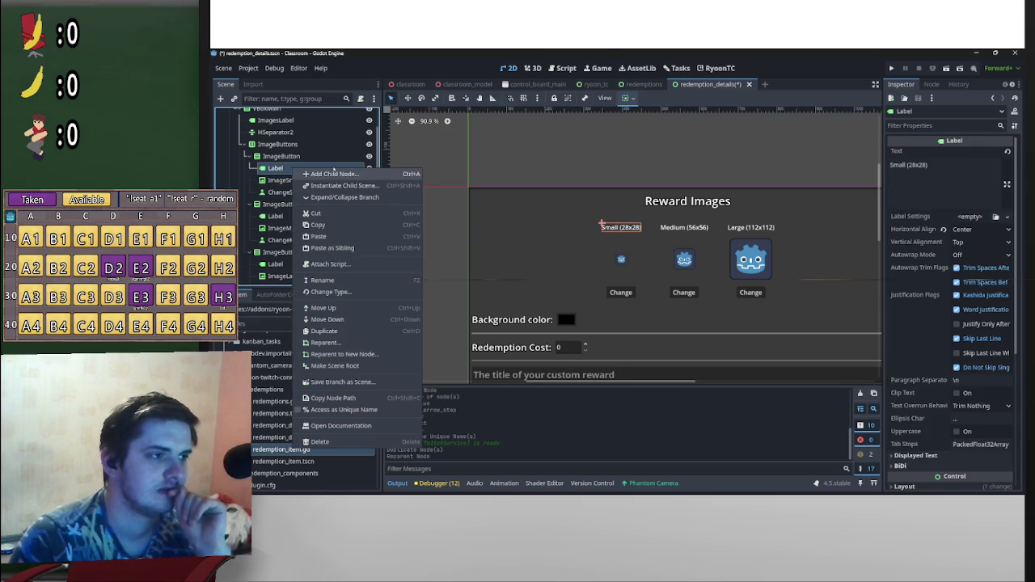
- Create a ColorRect node and move it out of the label, beside the Small image
left_click(339, 174)
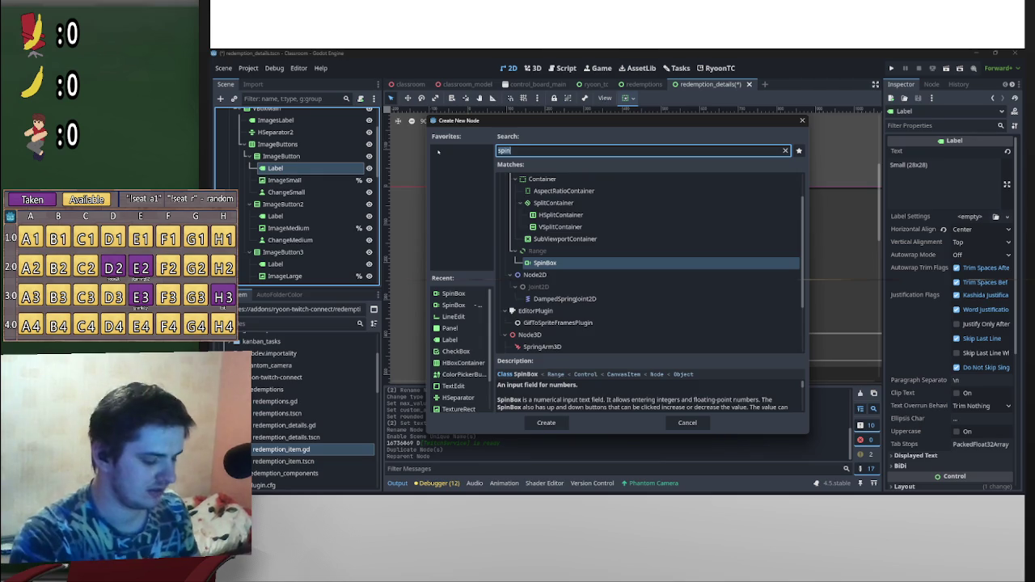
type("color")
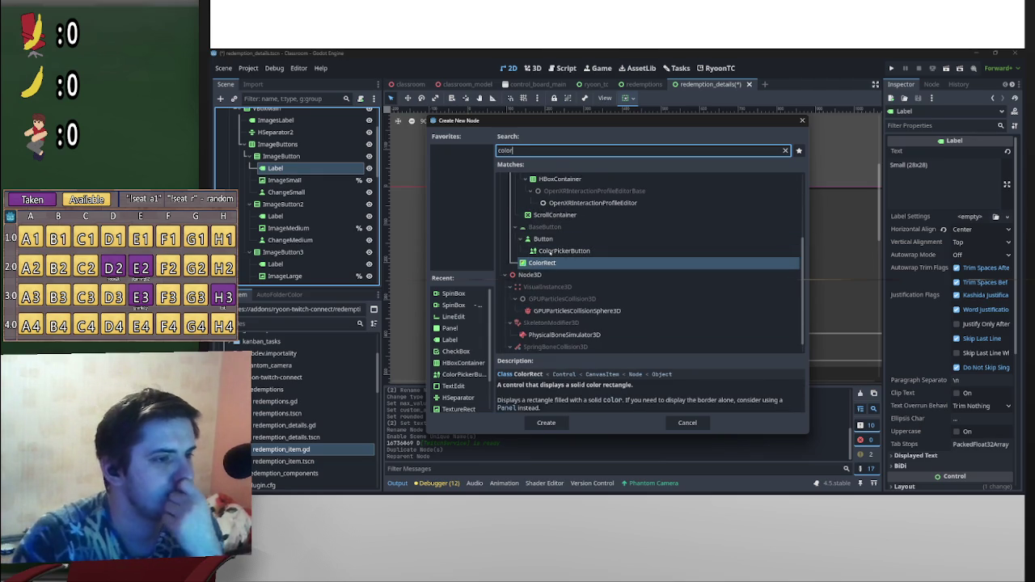
key("Return")
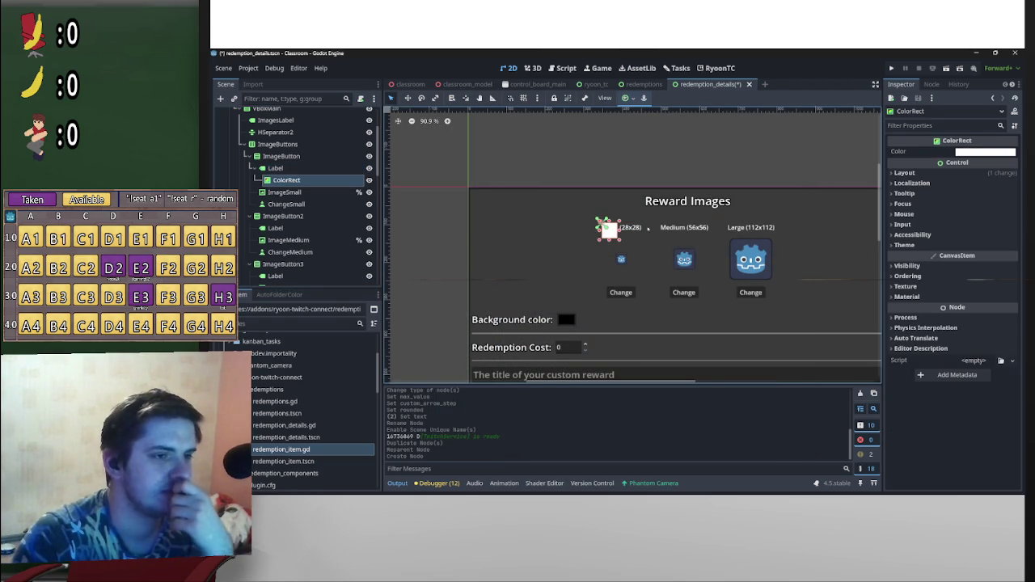
mouse_move(281, 167)
left_mouse_down()
mouse_move(294, 188)
mouse_move(301, 178)
left_mouse_up()
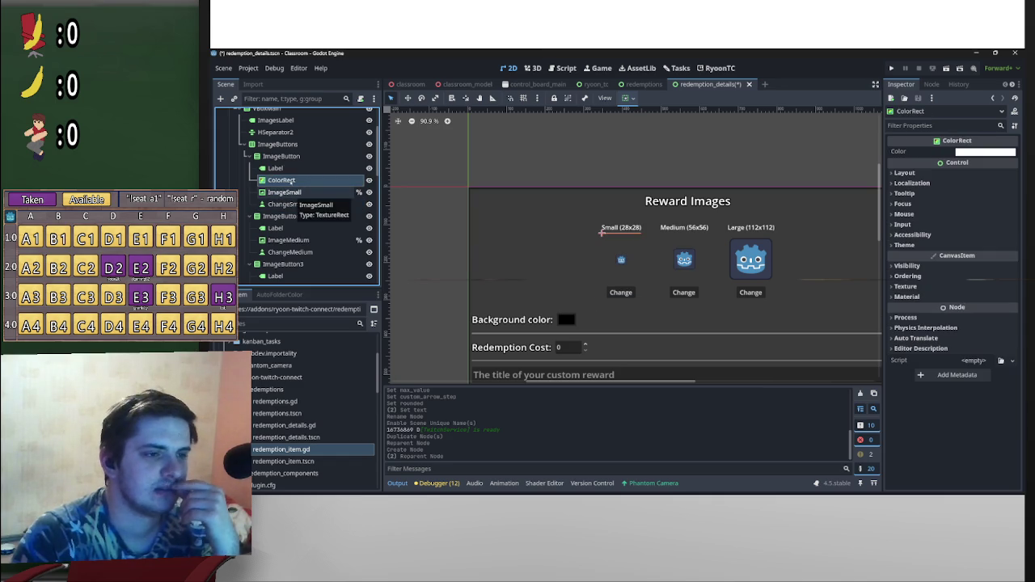
- Set the ColorRect's container sizing to expand vertically and centre horizontally and vertically
left_click(299, 192)
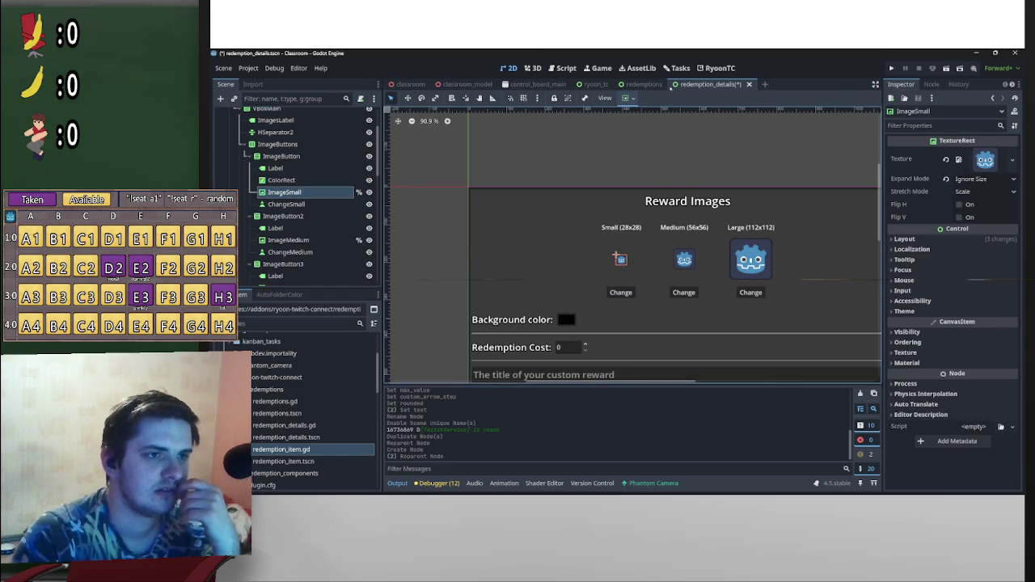
left_click(628, 98)
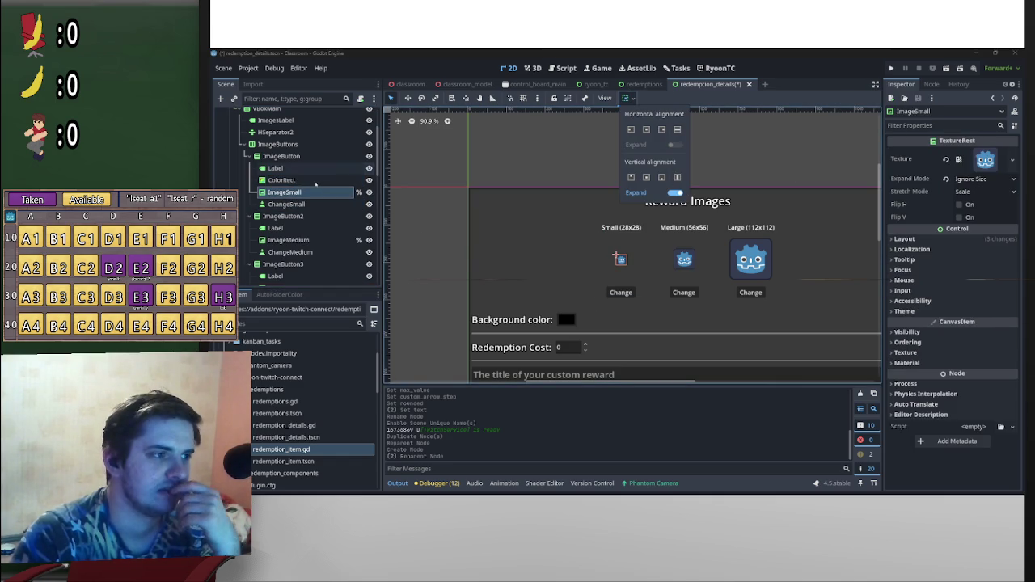
left_click(315, 184)
left_click(310, 180)
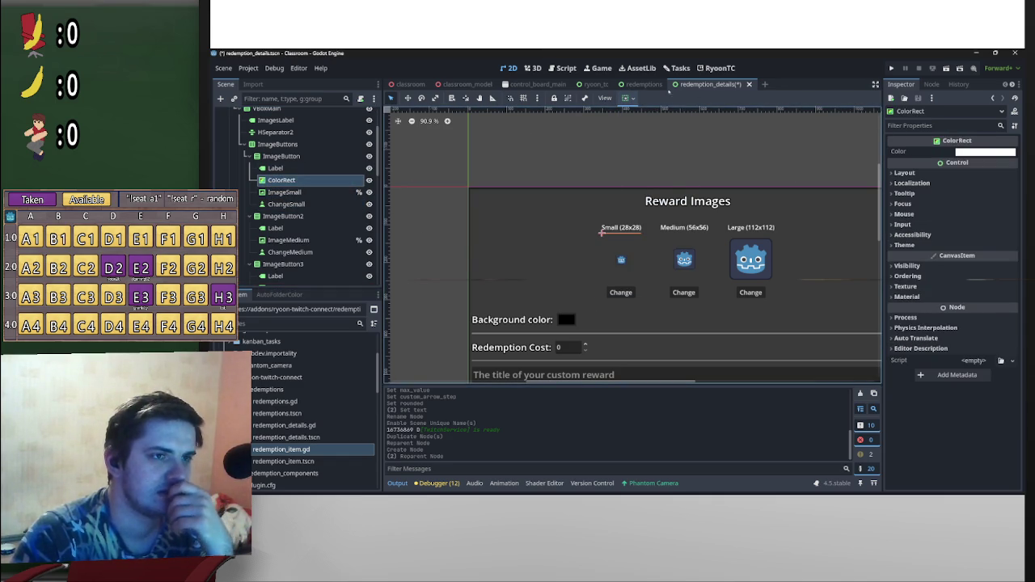
left_click(628, 98)
left_click(672, 192)
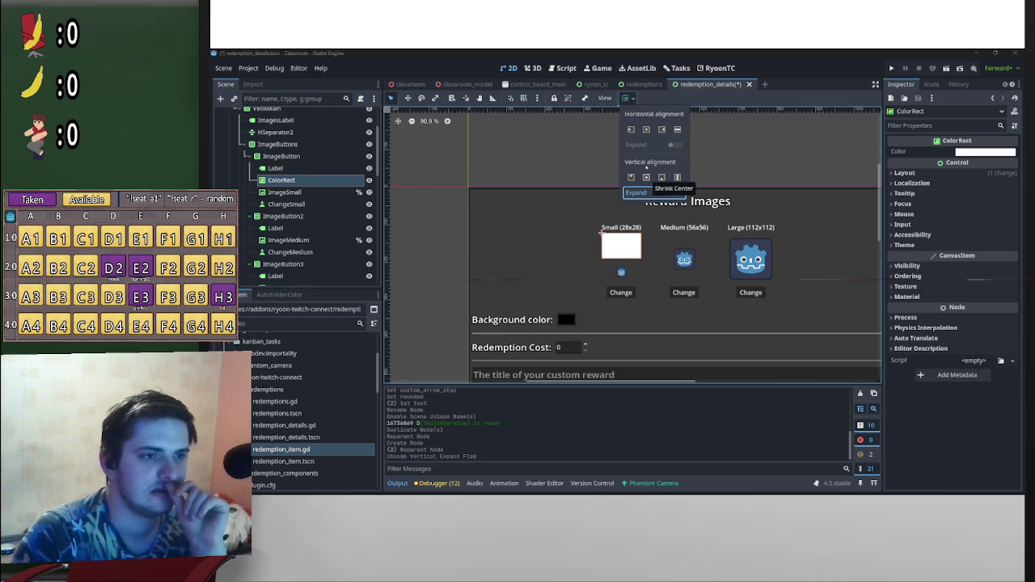
left_click(646, 176)
left_click(647, 129)
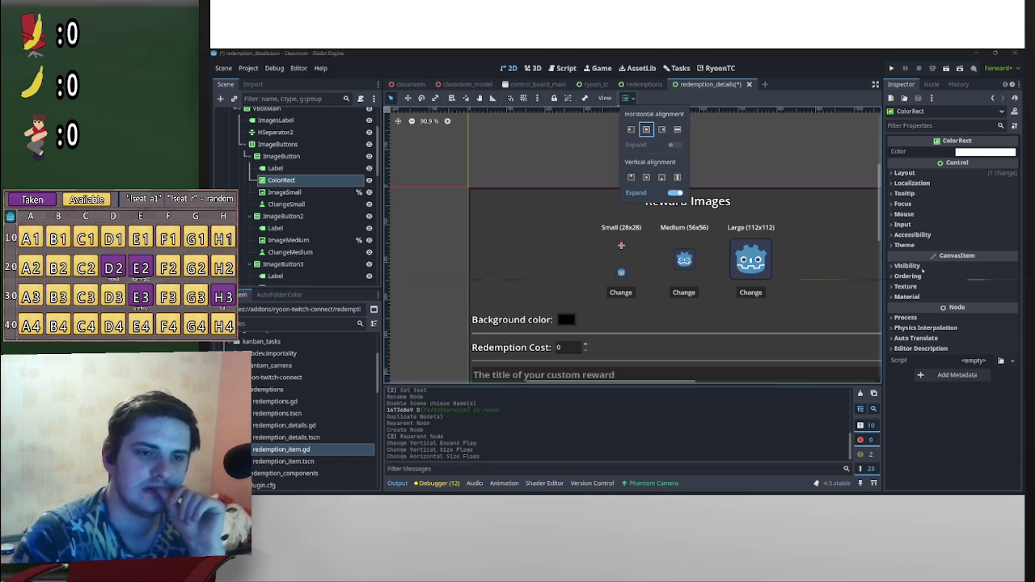
- Give the ColorRect a 28×28 custom minimum size and nest ImageSmall inside it
left_click(904, 172)
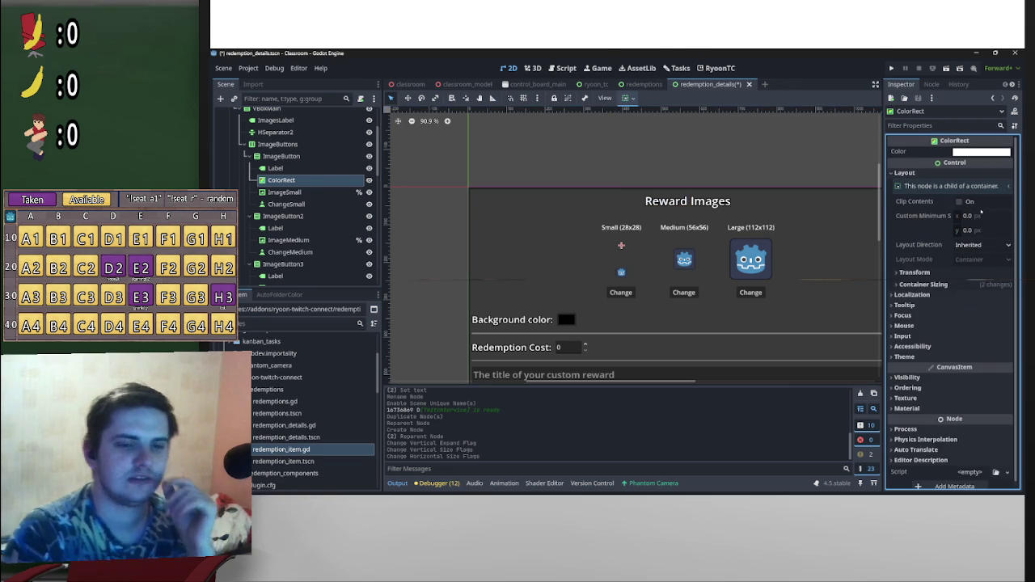
left_click(981, 216)
type("2")
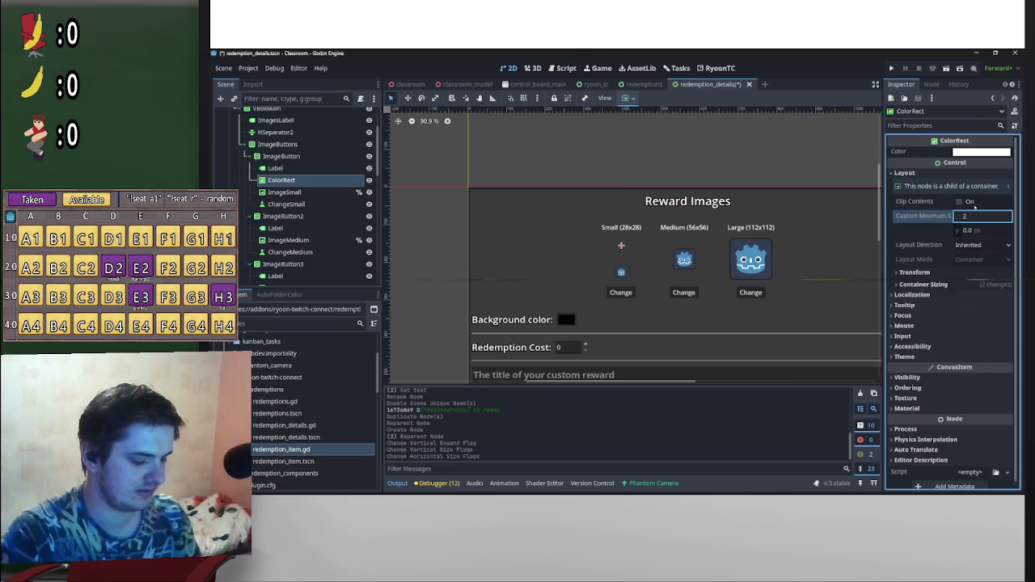
type("8")
key("Tab")
type("28")
key("Return")
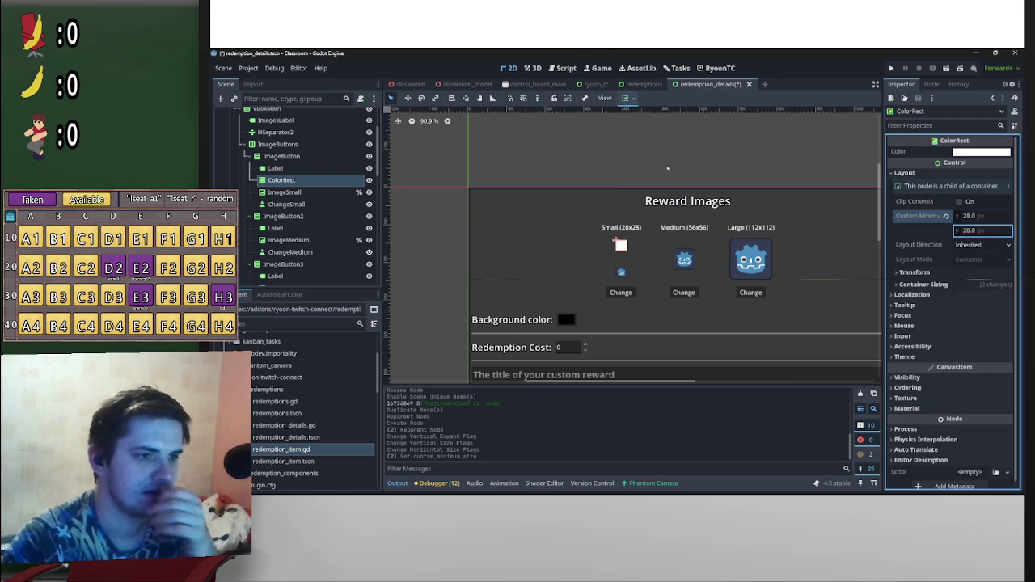
left_click_drag(283, 191, 296, 180)
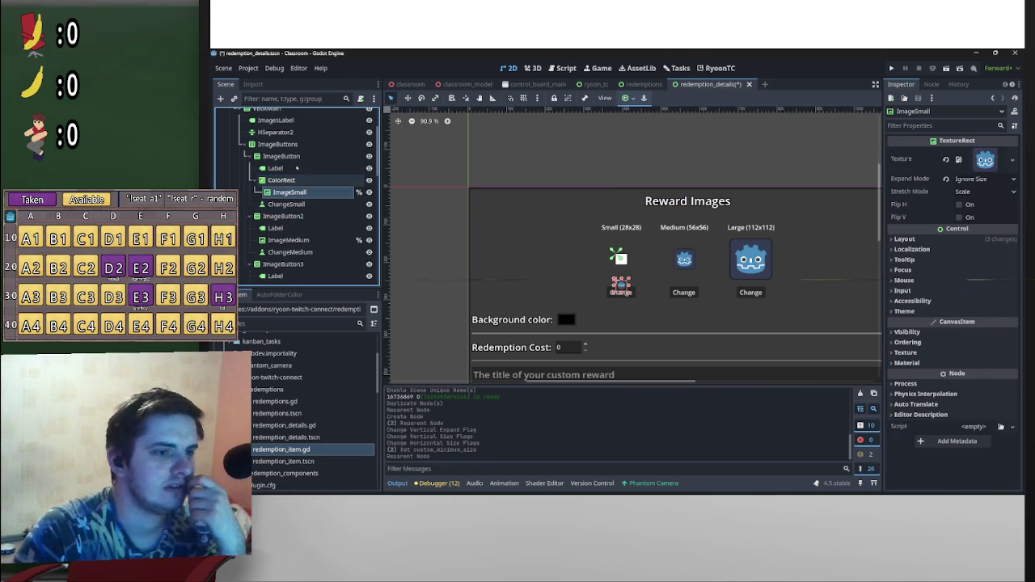
- Centre ImageSmall within its ColorRect frame with the Center anchor preset
left_click(628, 98)
left_click(677, 174)
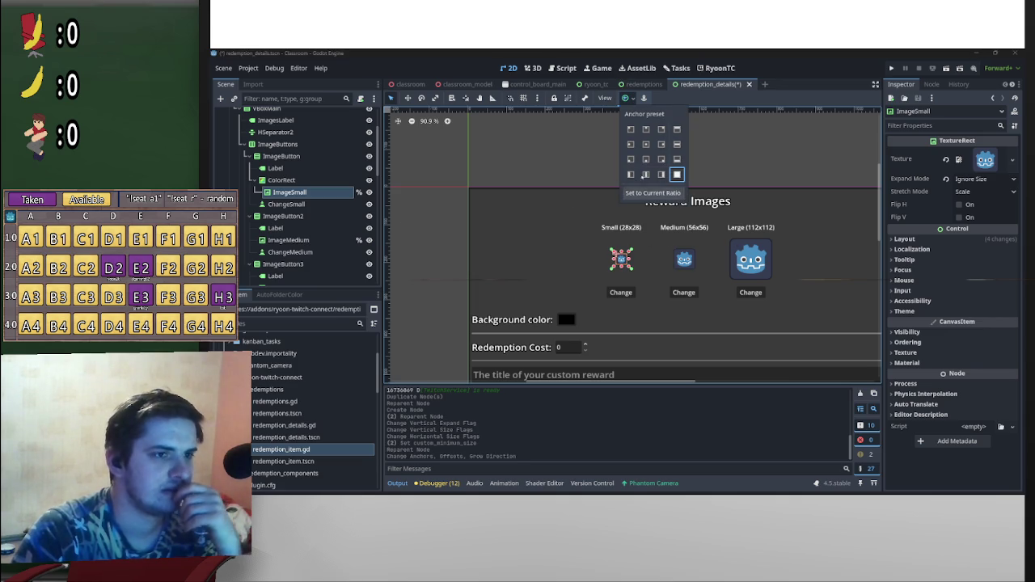
left_click(645, 144)
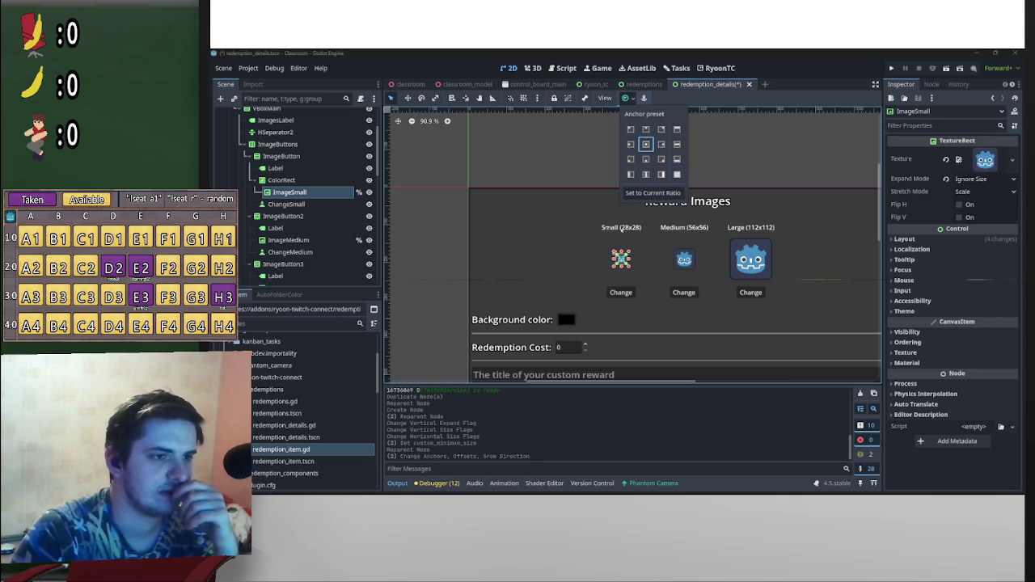
scroll(627, 240, "up", 4)
scroll(627, 241, "down", 4)
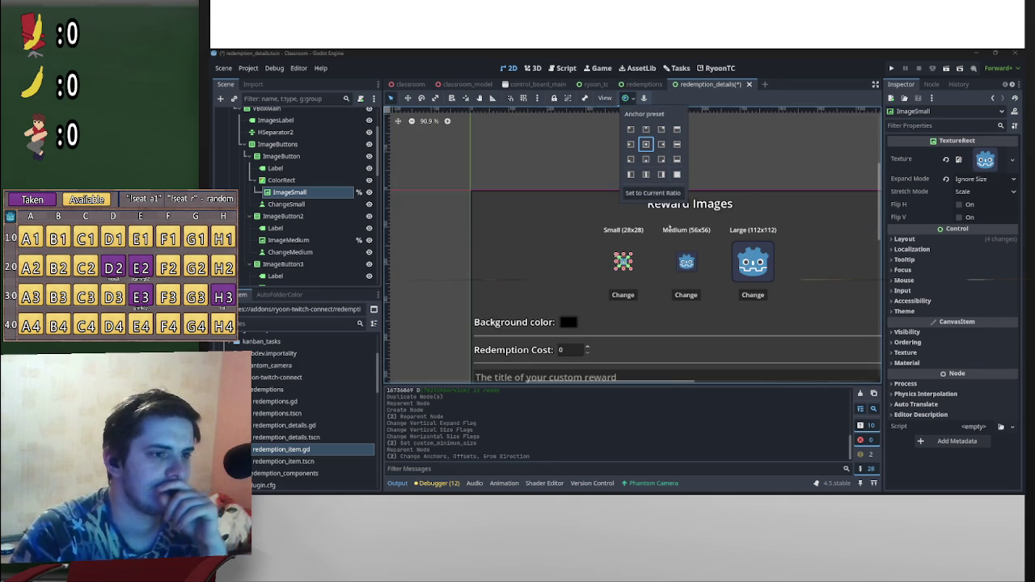
left_click(320, 191)
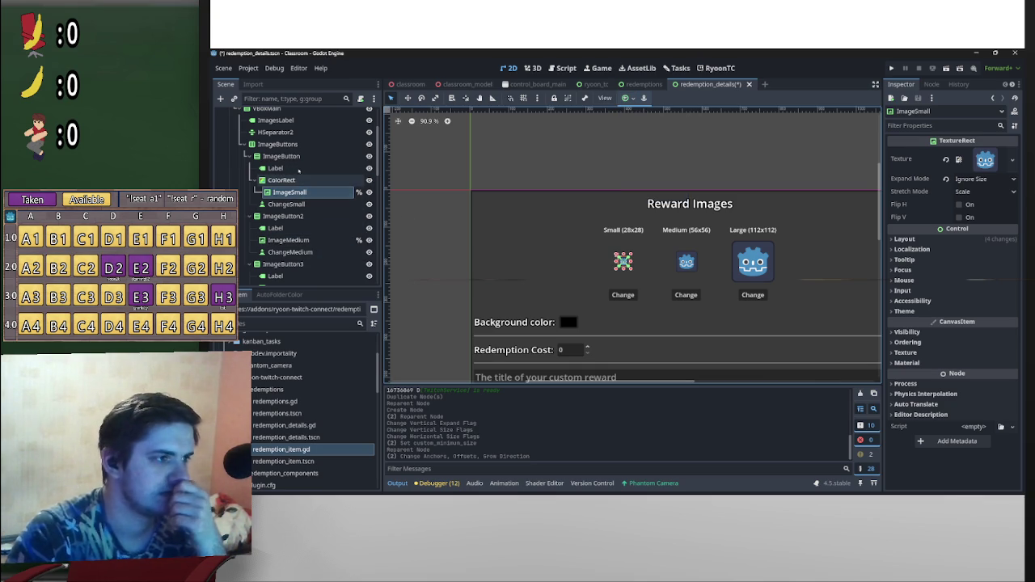
- Enlarge the ColorRect frame's custom minimum size to 35×35
left_click(299, 174)
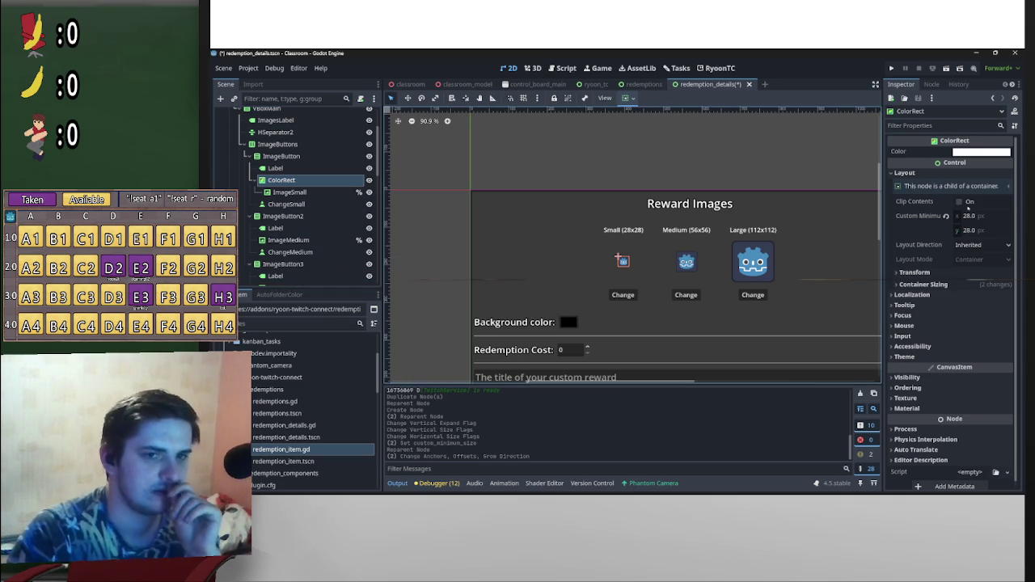
left_click(968, 211)
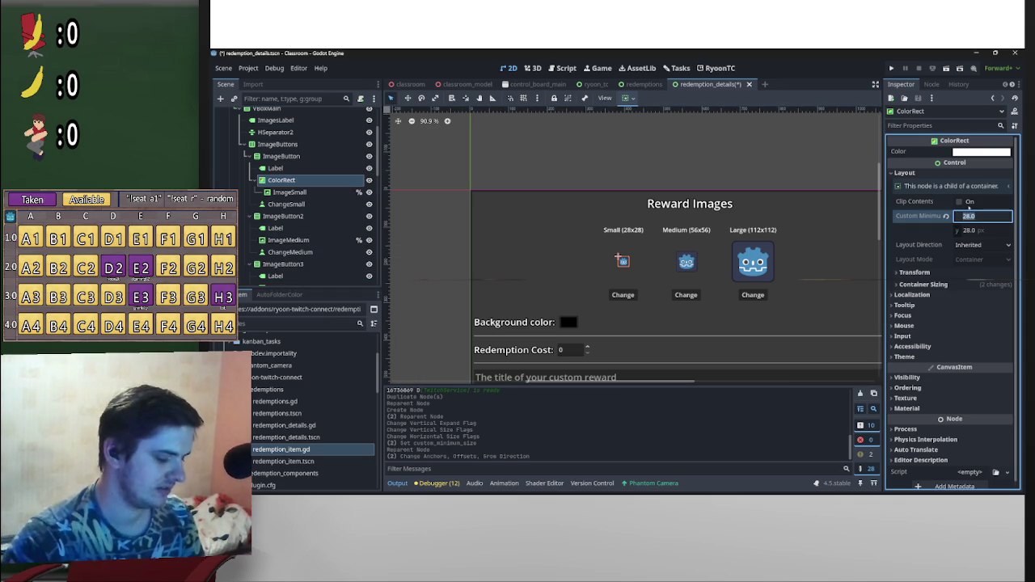
type("30")
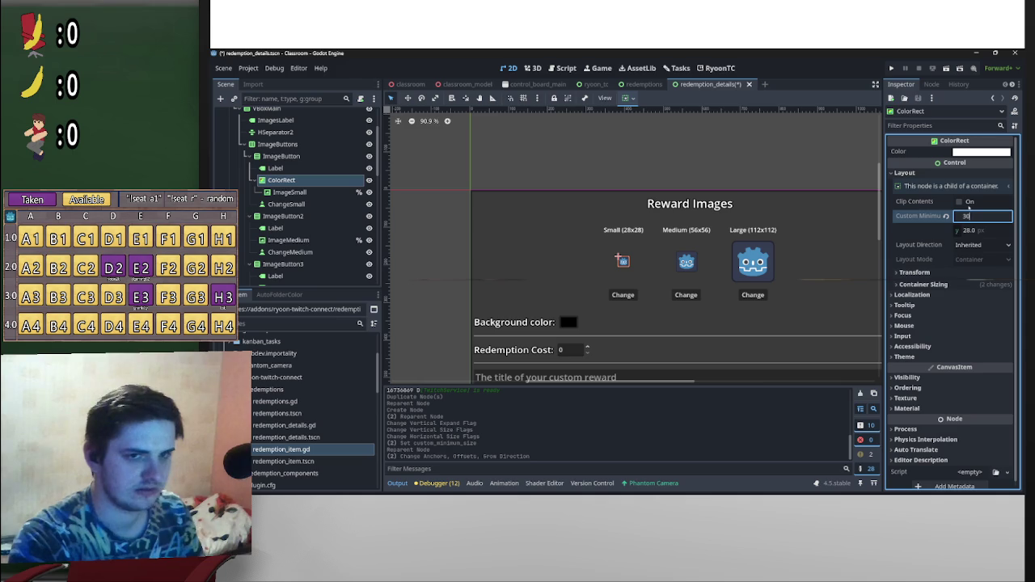
key("Tab")
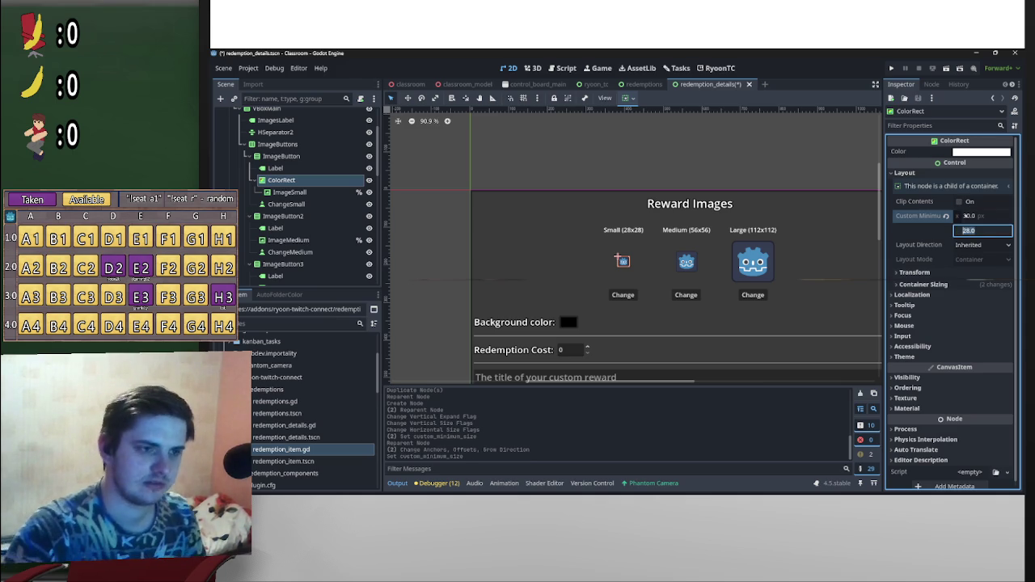
key("shift+Tab")
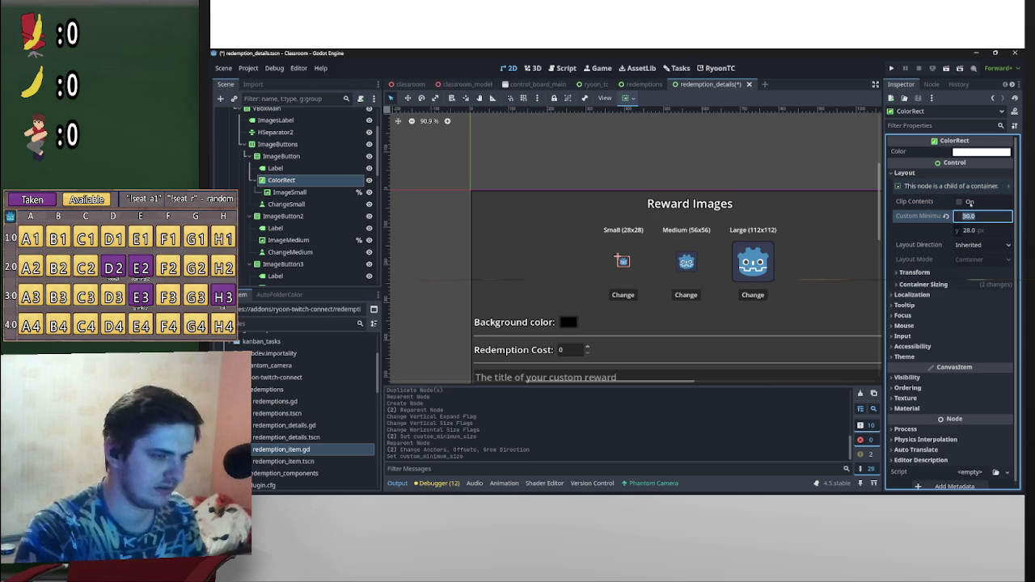
type("5")
key("Return")
key("Tab")
type("3")
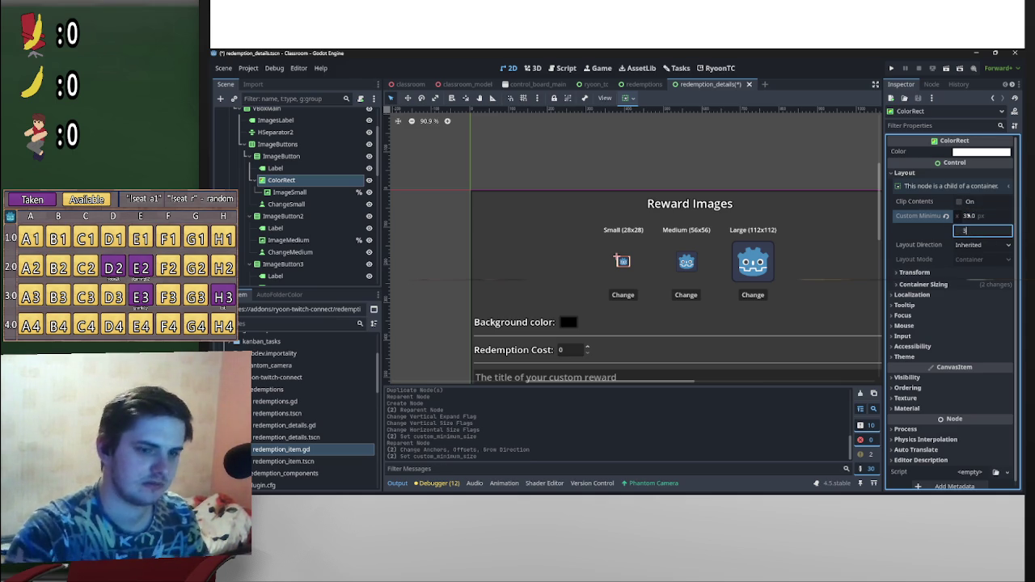
key("Return")
- Change the frame's minimum size to 32×32 and save the redemption_details scene
scroll(653, 253, "up", 9)
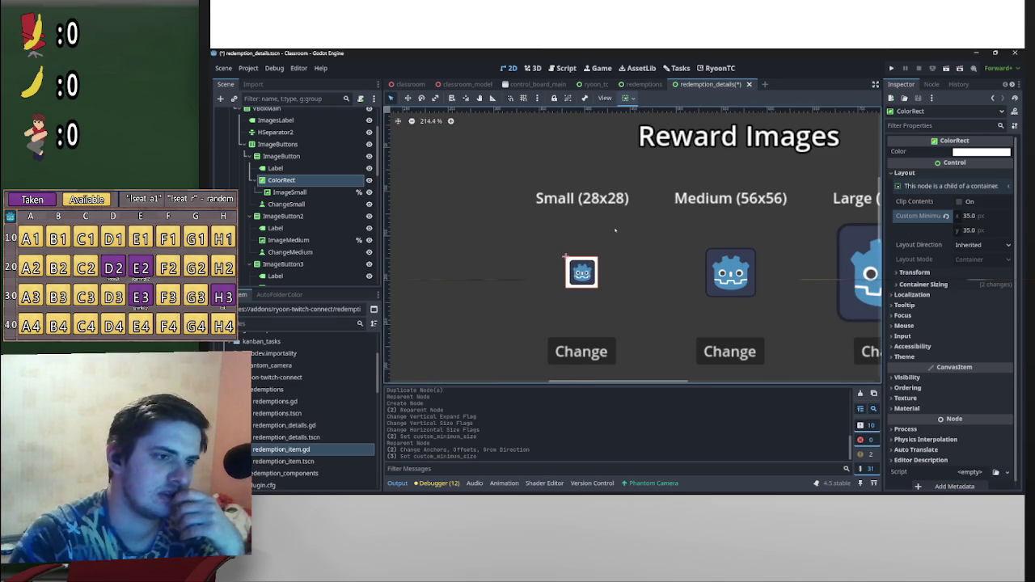
left_click(969, 230)
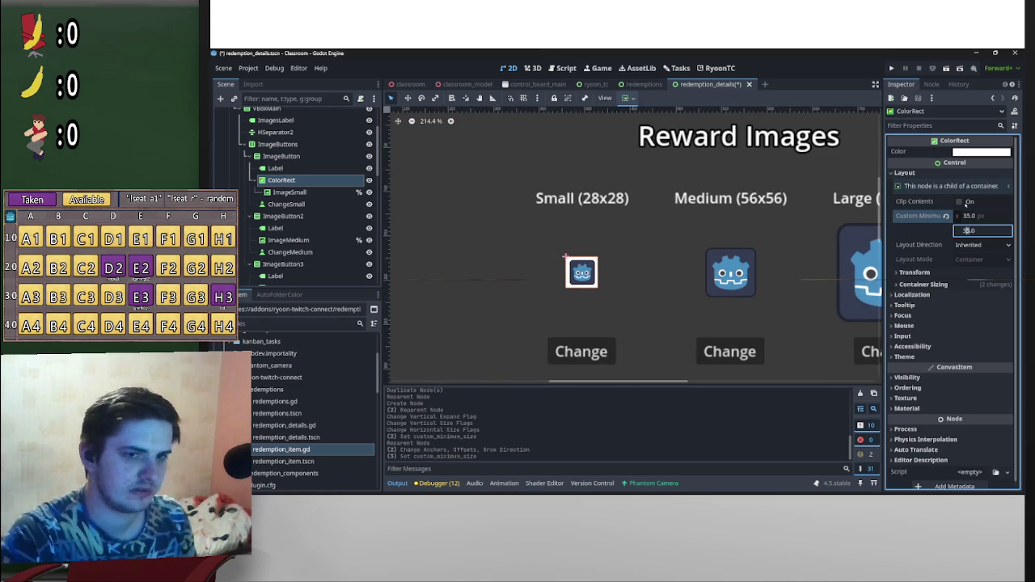
type("32")
key("shift+Tab")
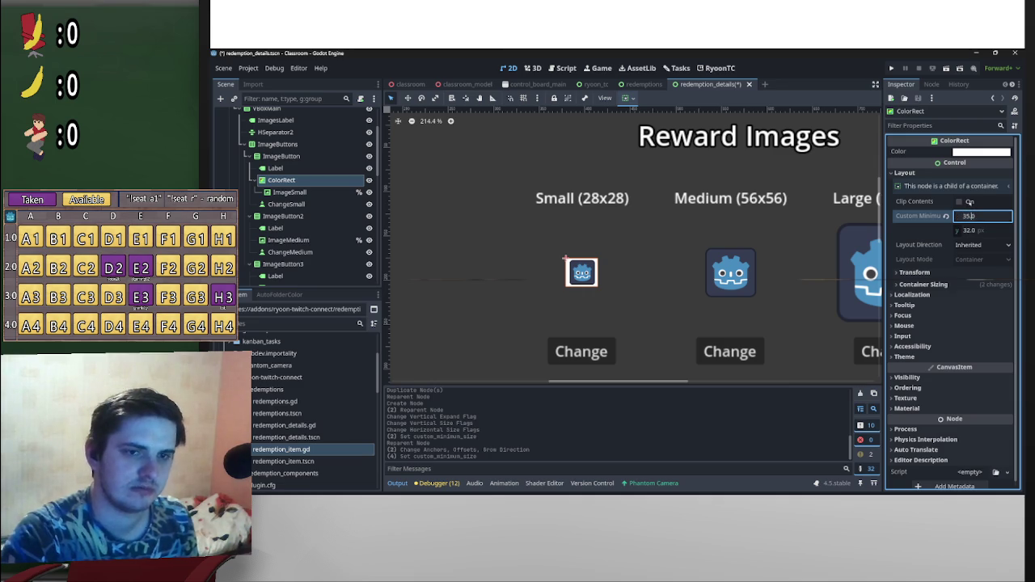
type("32")
key("Return")
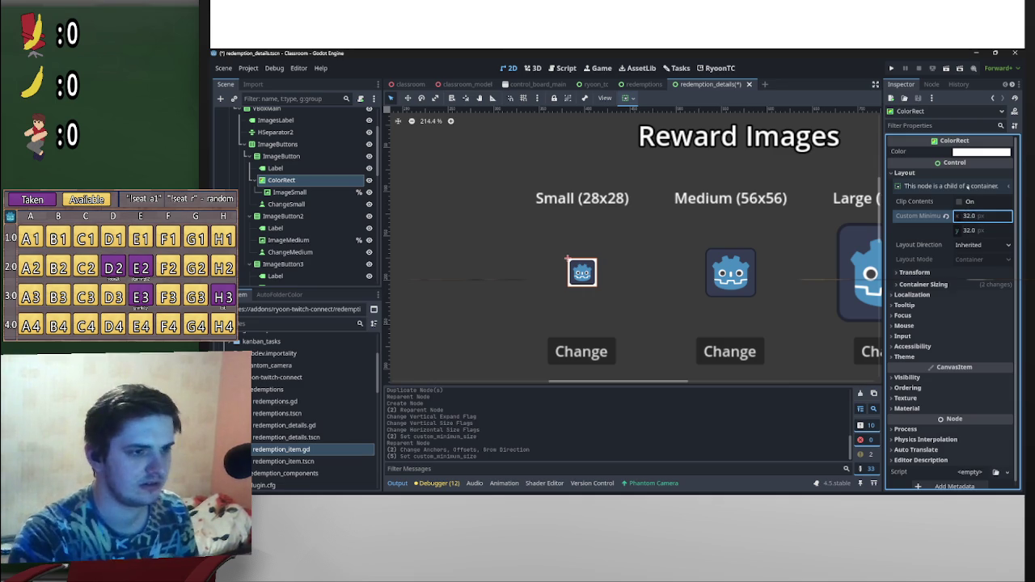
scroll(536, 192, "down", 5)
left_click(435, 203)
key("ctrl+s")
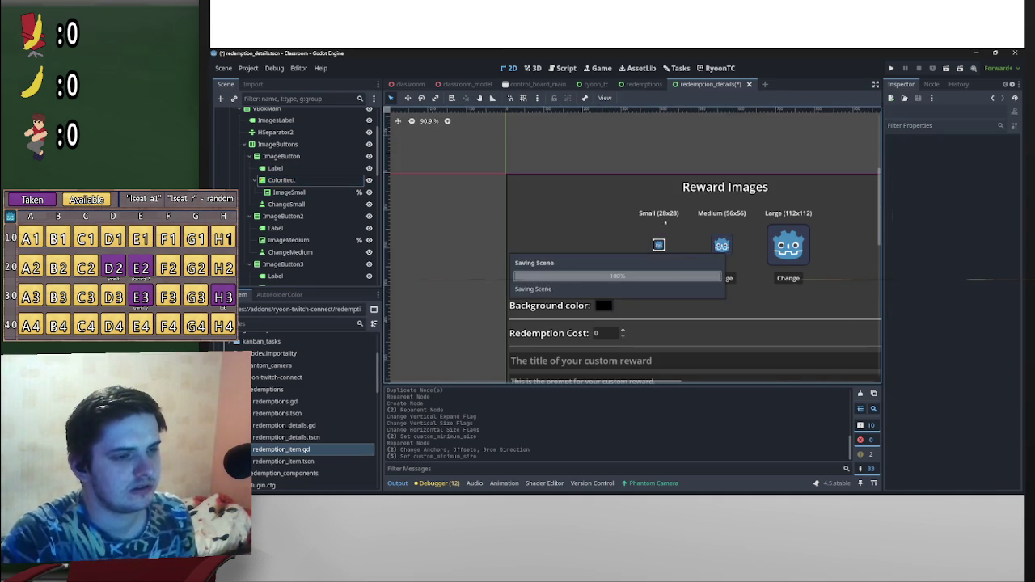
scroll(703, 237, "up", 3)
scroll(703, 237, "up", 2)
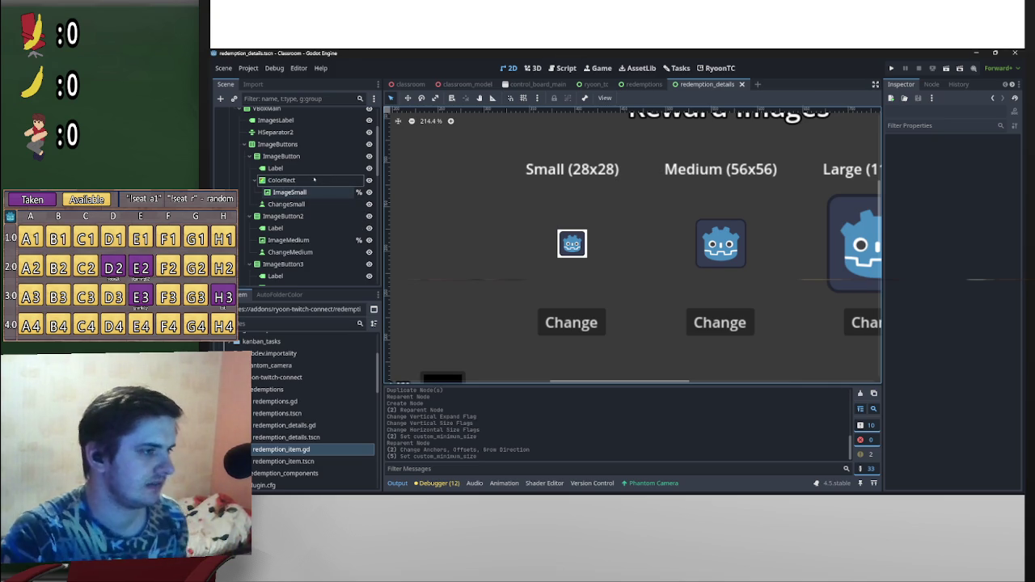
- Paste the copied ColorRect frame into ImageButton2 above the Medium image
left_click(289, 241)
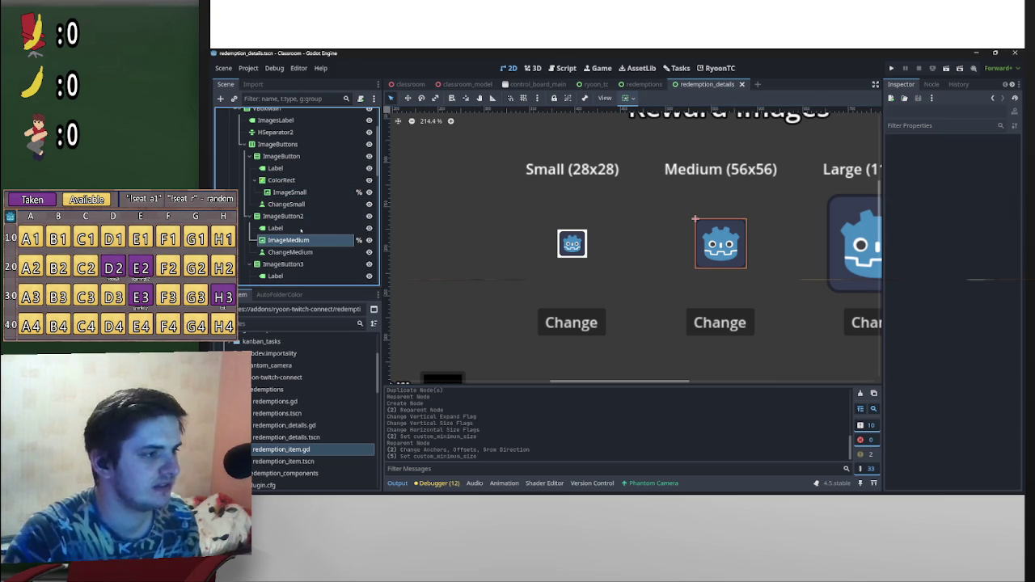
left_click(283, 216)
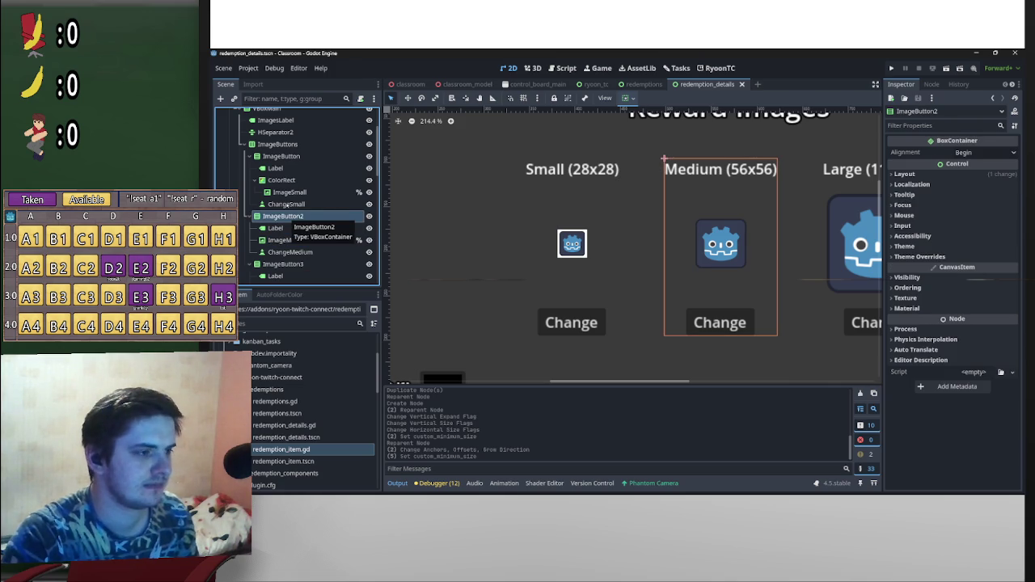
right_click(289, 215)
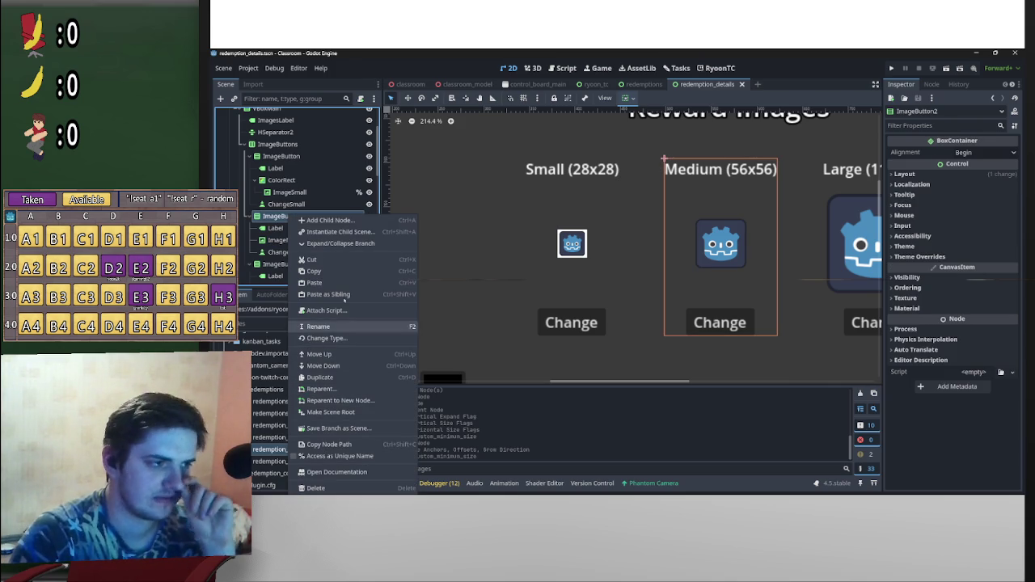
left_click(314, 282)
left_click_drag(282, 264, 288, 235)
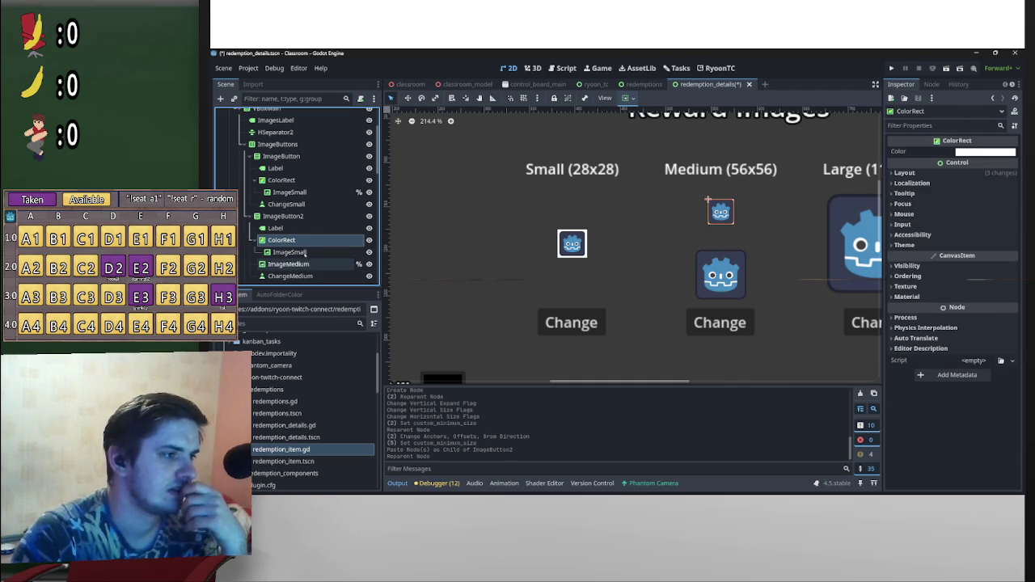
- Move ImageMedium inside the new ColorRect and delete the pasted ImageSmall copy
left_click(299, 263)
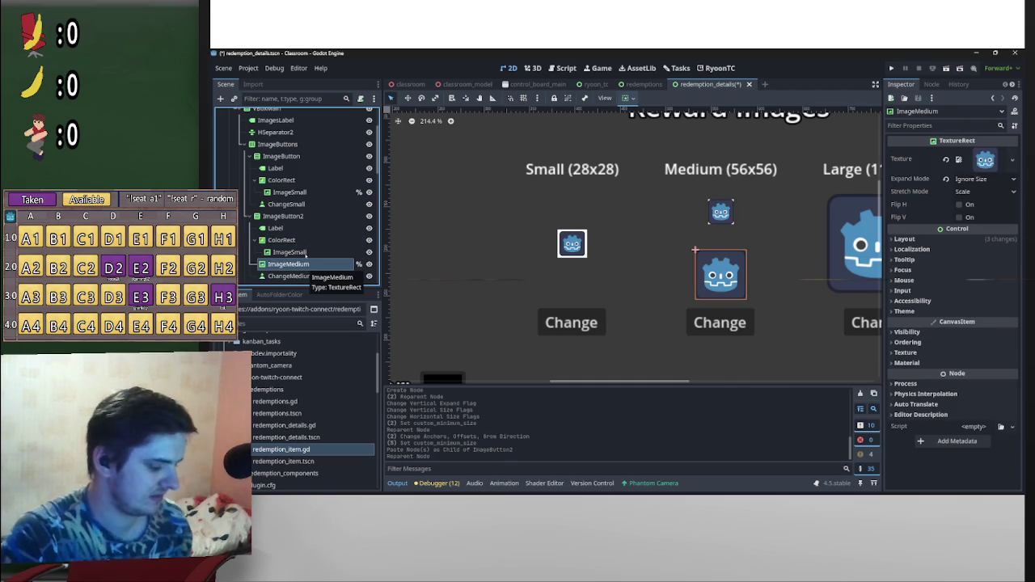
key("ctrl+x")
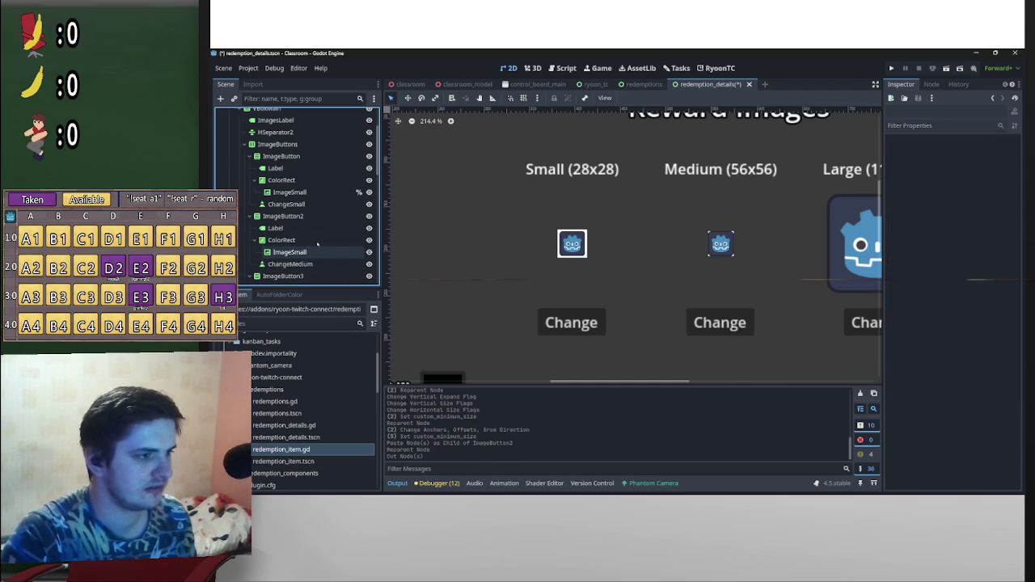
key("Delete")
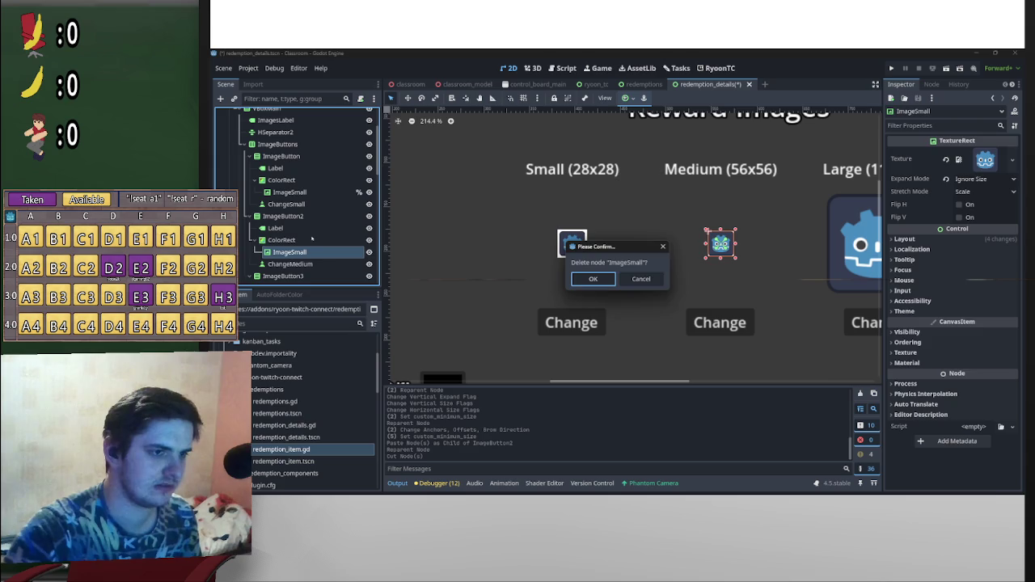
key("Return")
left_click(315, 239)
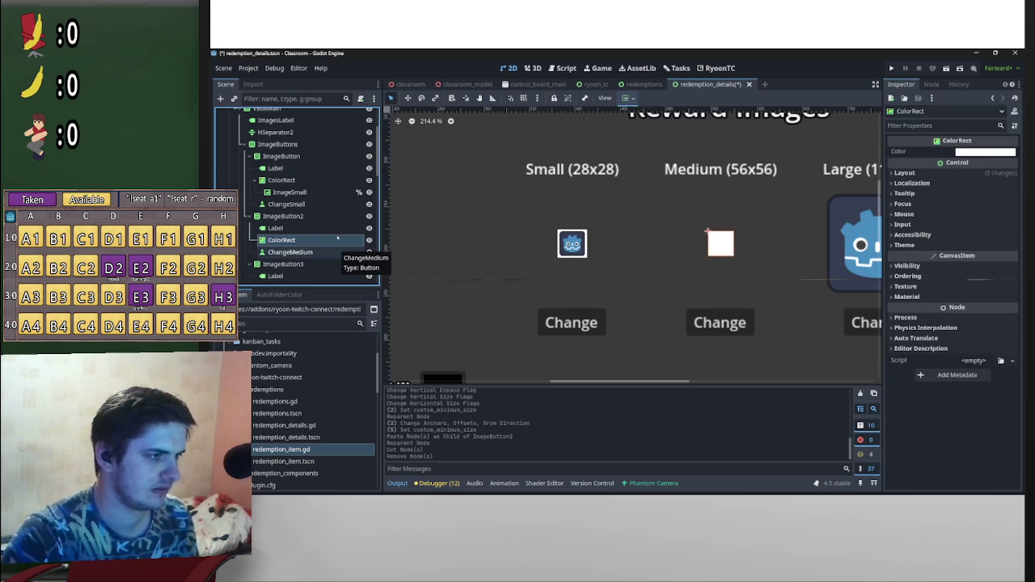
key("ctrl+z")
key("ctrl+z")
mouse_move(323, 264)
left_mouse_down()
mouse_move(316, 233)
mouse_move(317, 246)
left_mouse_up()
left_click(312, 264)
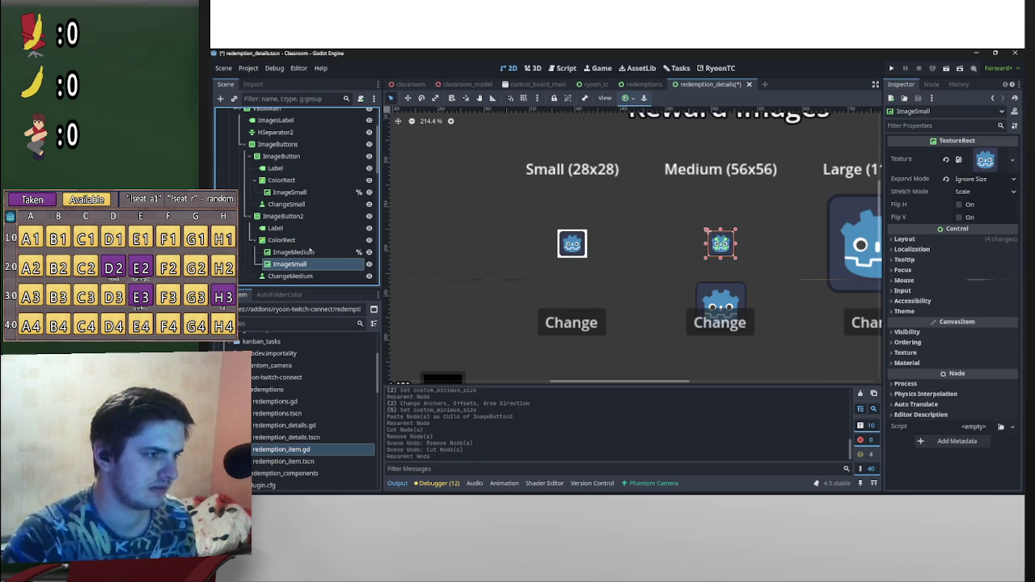
key("Delete")
key("Return")
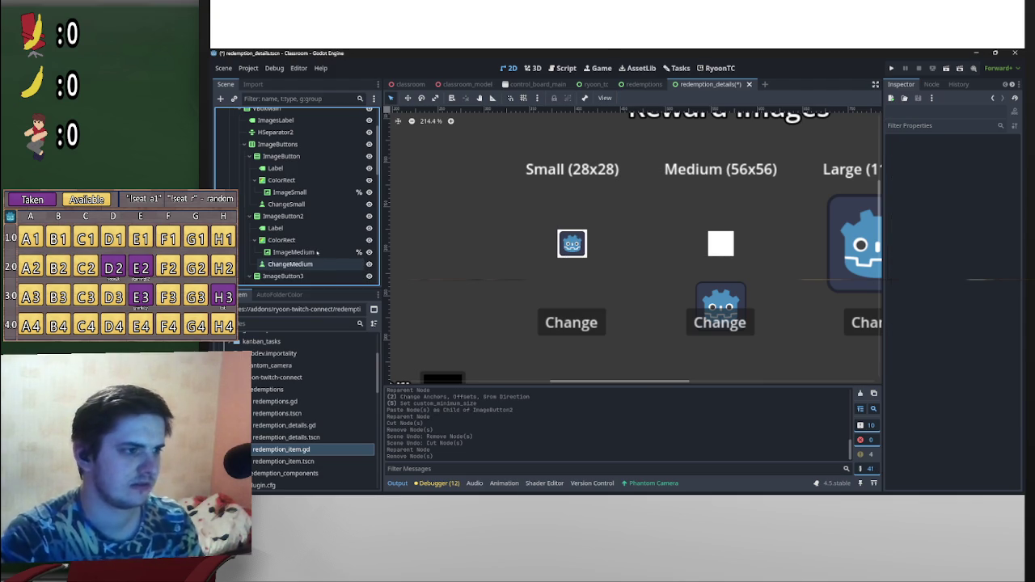
- Centre the Medium image in its frame with the Center anchor preset
left_click(299, 240)
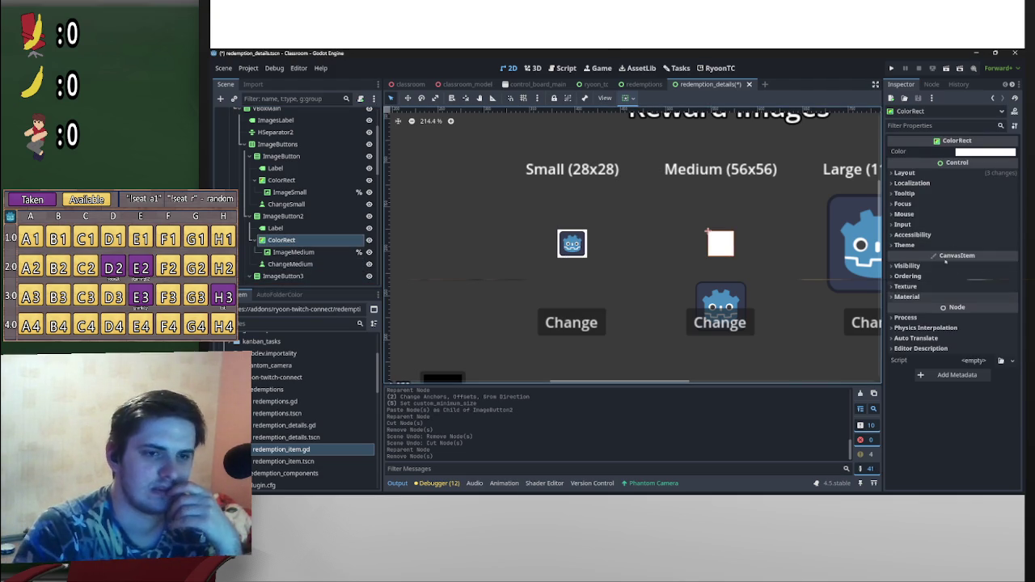
left_click(293, 251)
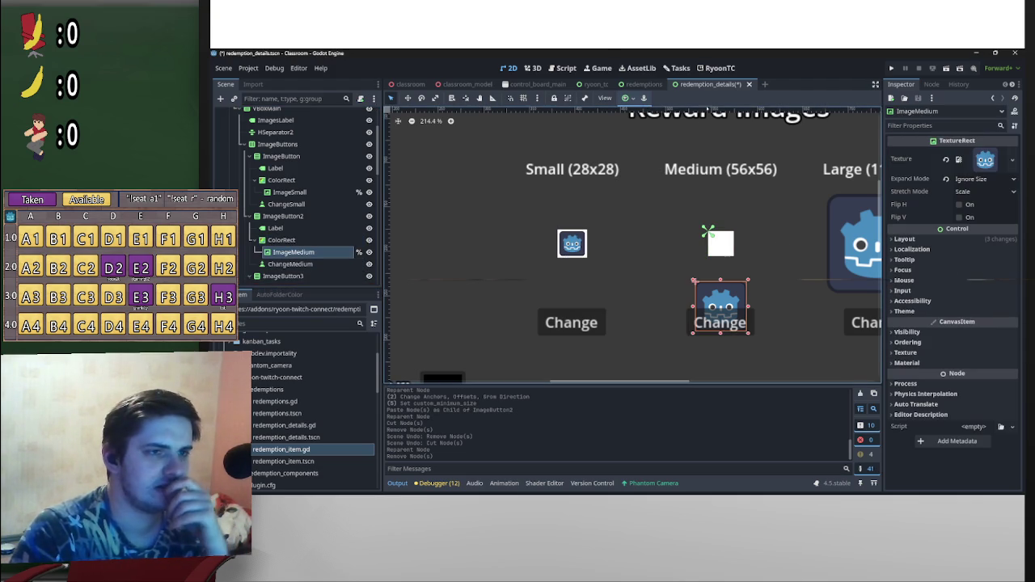
left_click(630, 98)
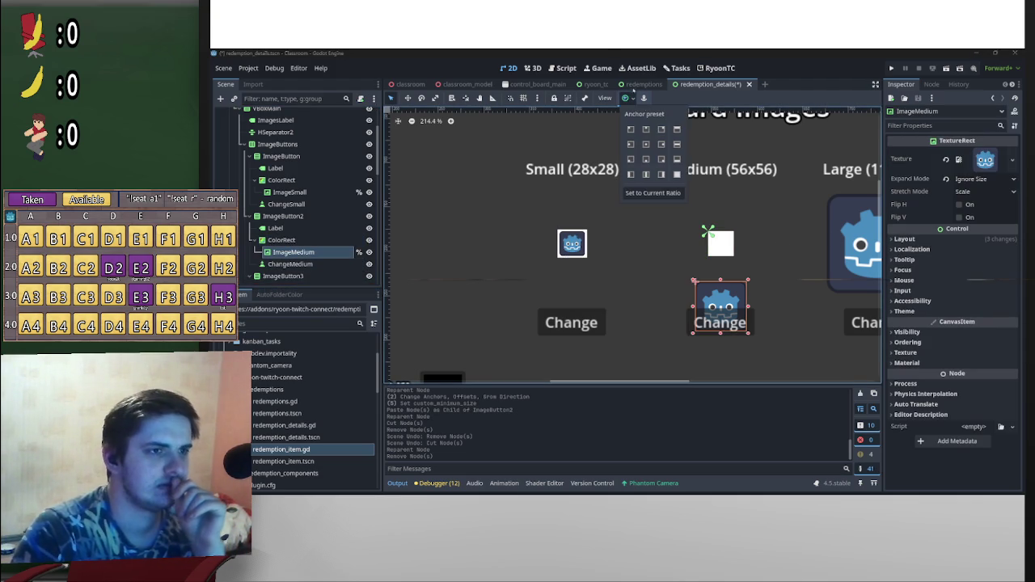
left_click(645, 144)
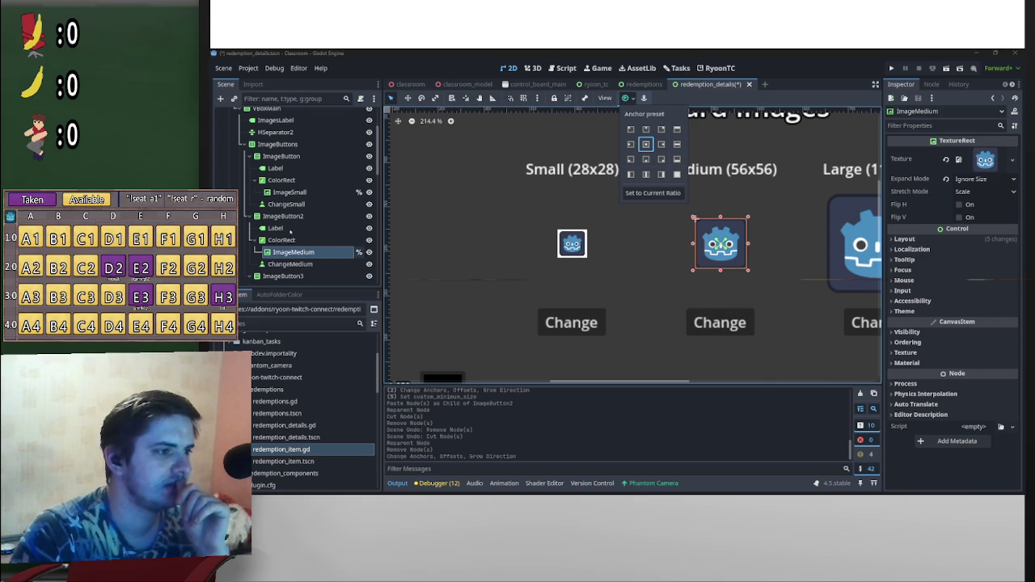
left_click(291, 229)
- Set the Medium ColorRect frame's custom minimum size to 60×60
left_click(284, 240)
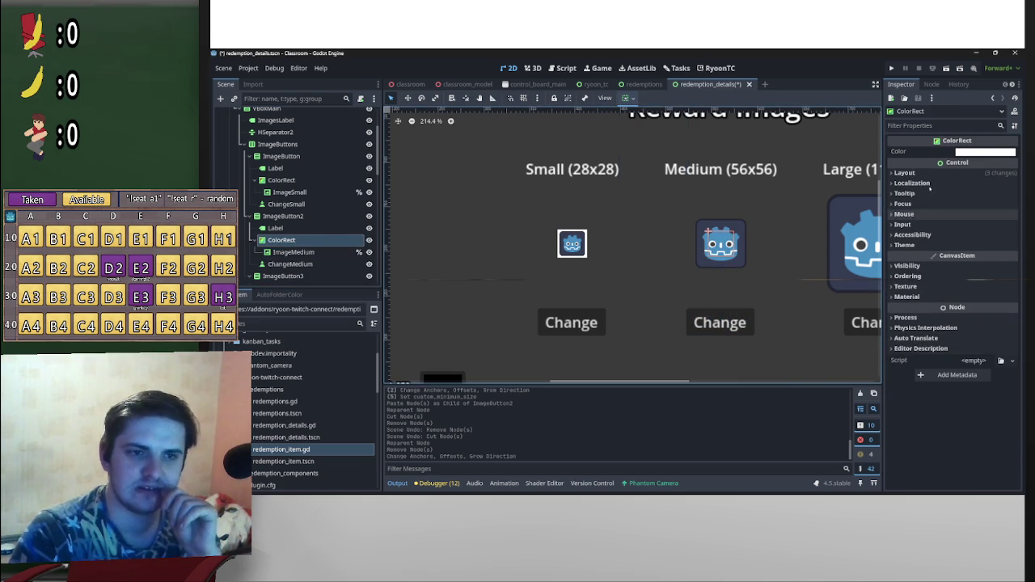
left_click(962, 173)
left_click(969, 215)
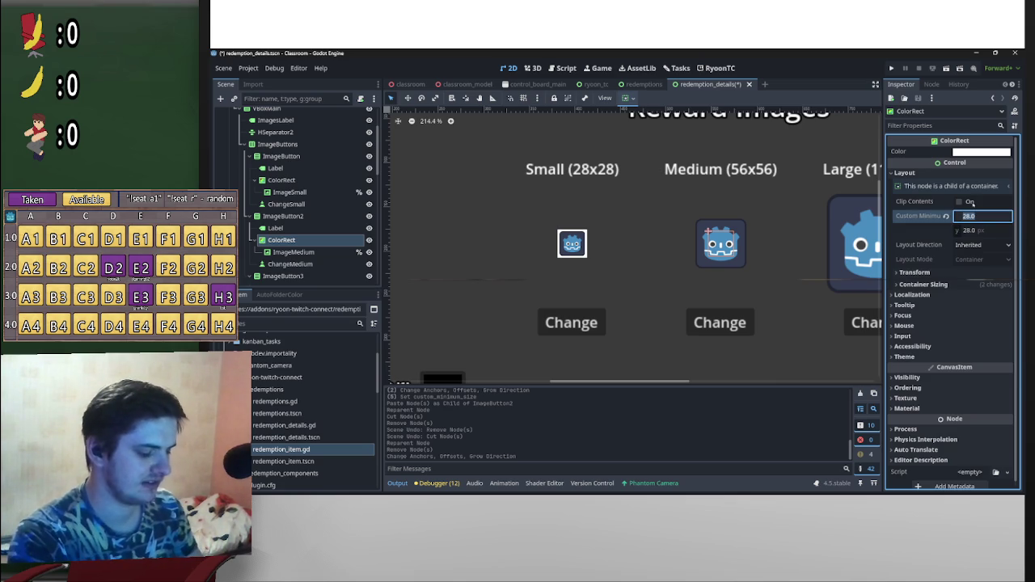
type("60")
key("Return")
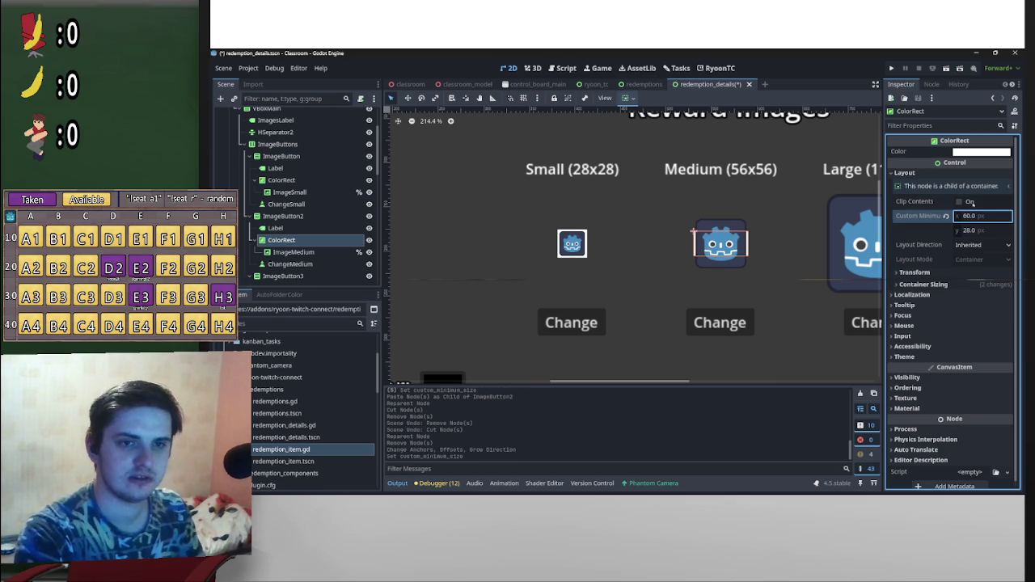
key("Tab")
type("60")
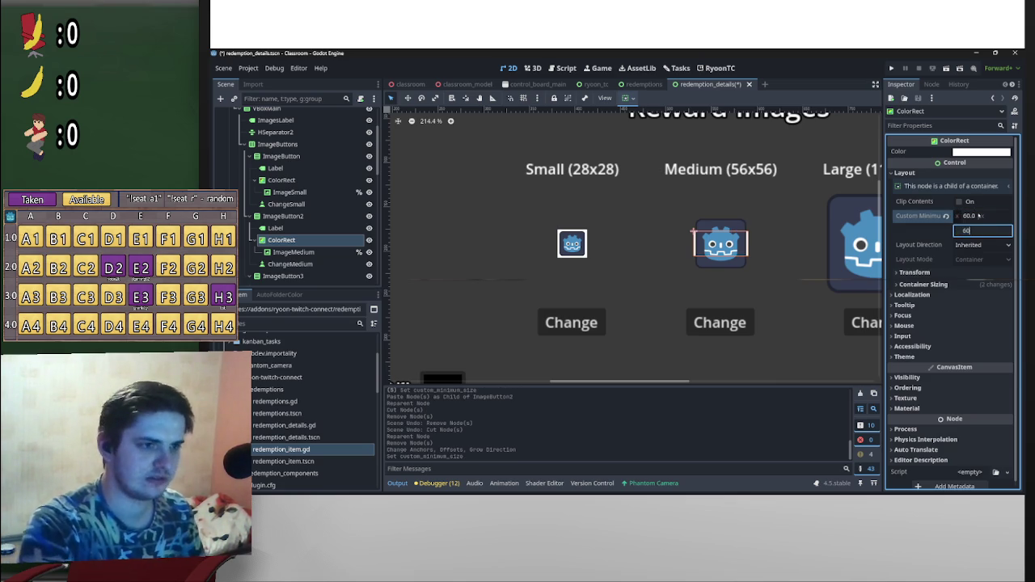
key("Return")
scroll(542, 238, "left", 3)
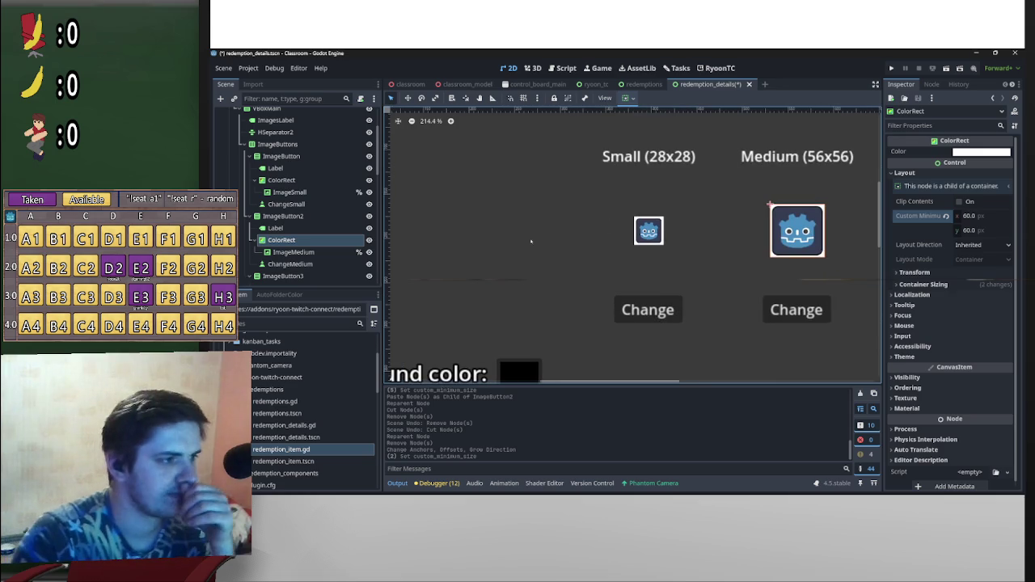
scroll(290, 232, "down", 3)
right_click(298, 233)
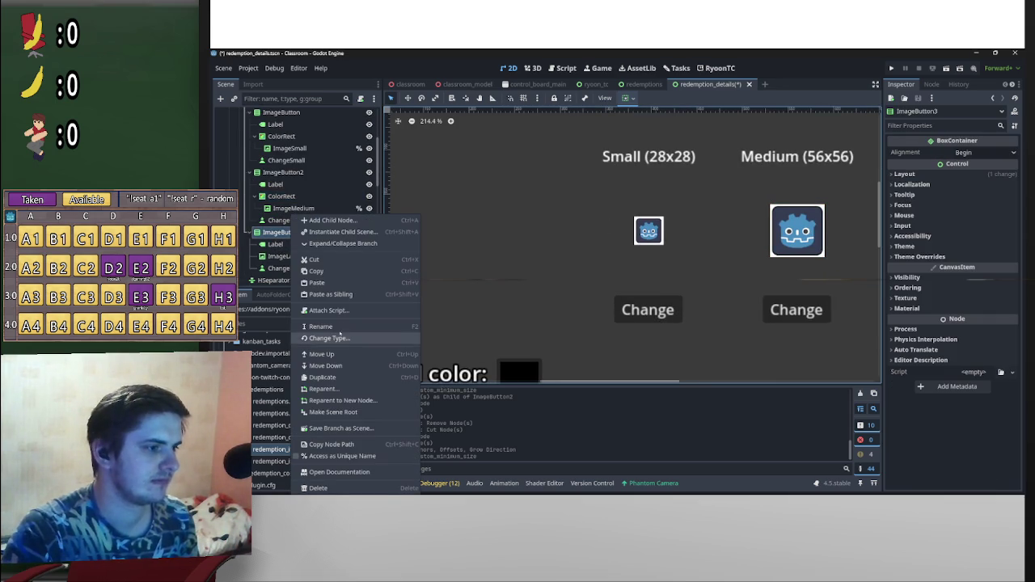
- Paste a copy of the Medium ColorRect frame under ImageButton3, above ImageLarge
left_click(281, 196)
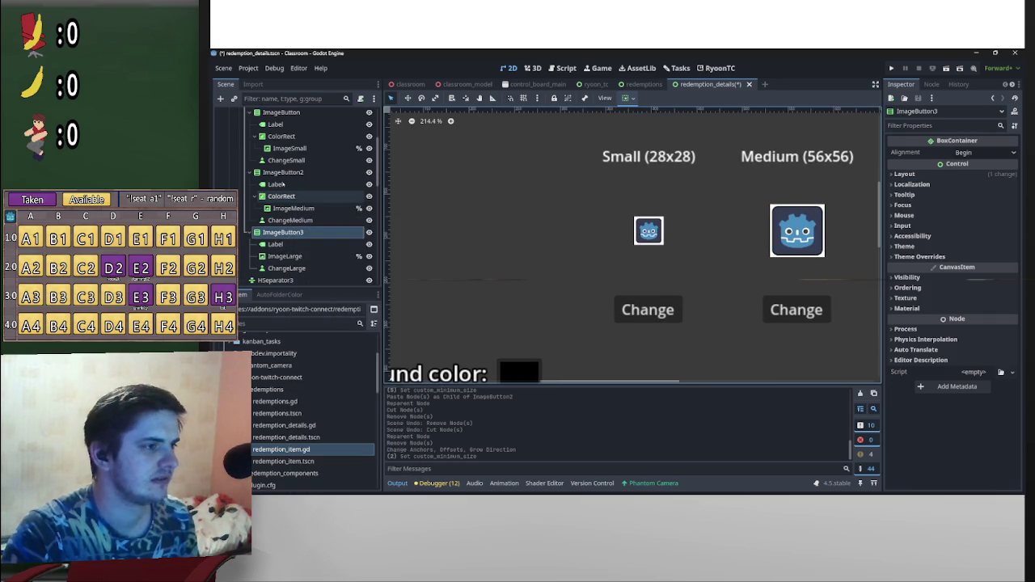
right_click(280, 196)
left_click(310, 253)
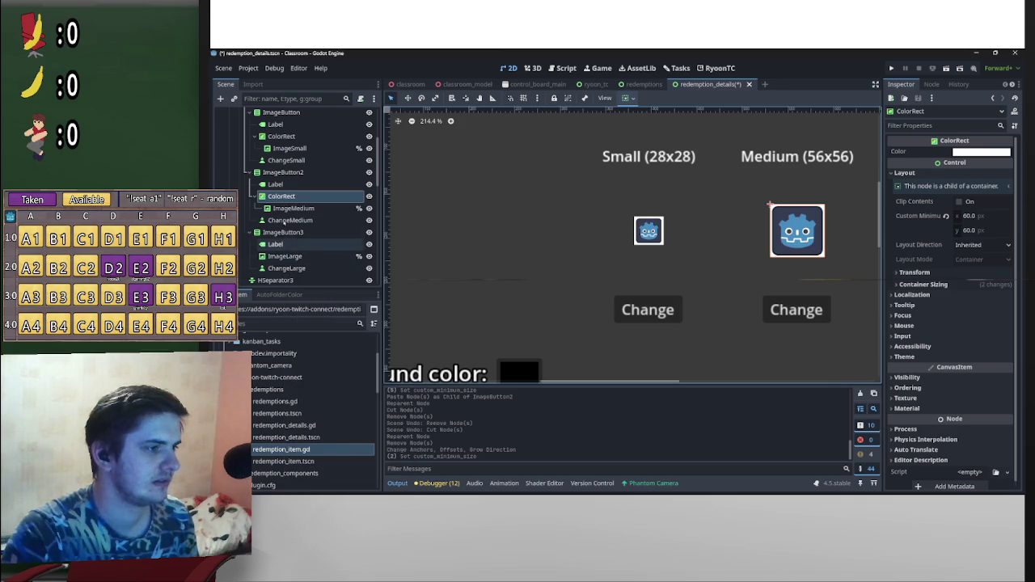
right_click(283, 232)
left_click(311, 288)
left_click_drag(282, 277, 307, 249)
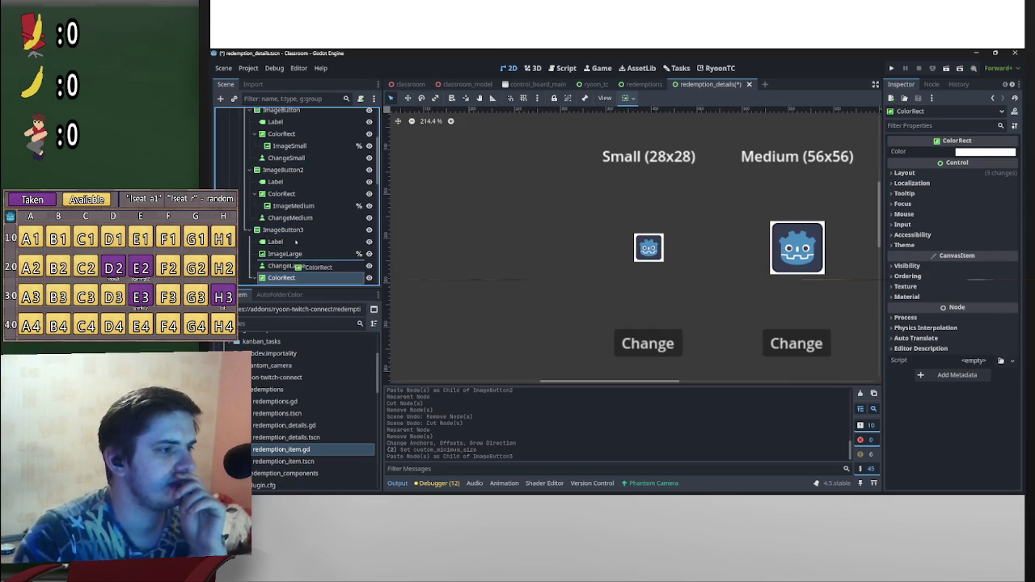
- Replace the copied ImageMedium with ImageLarge inside the new frame and anchor it Center
left_click(310, 264)
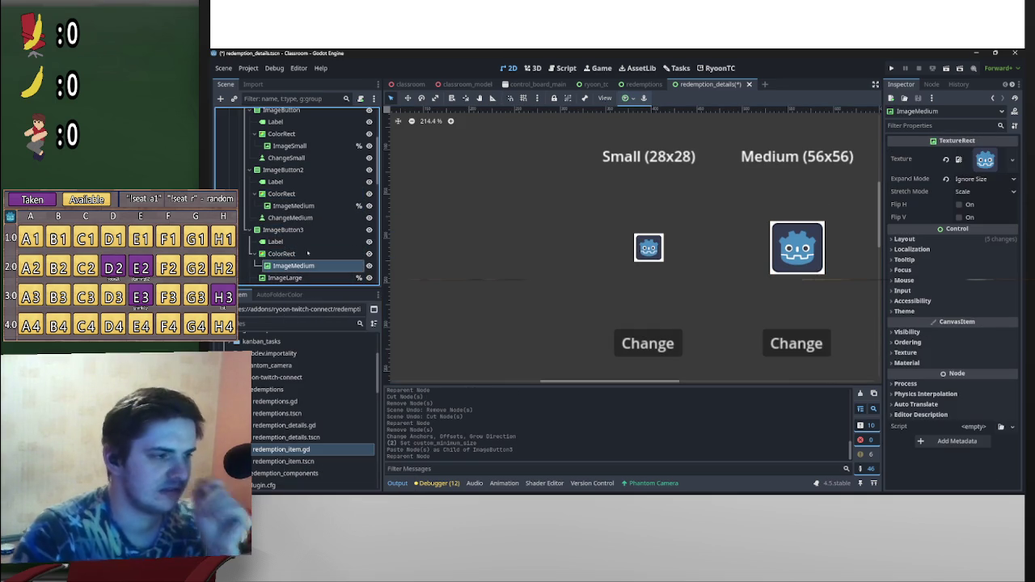
key("Delete")
key("Return")
mouse_move(287, 266)
left_mouse_down()
mouse_move(315, 260)
mouse_move(300, 254)
left_mouse_up()
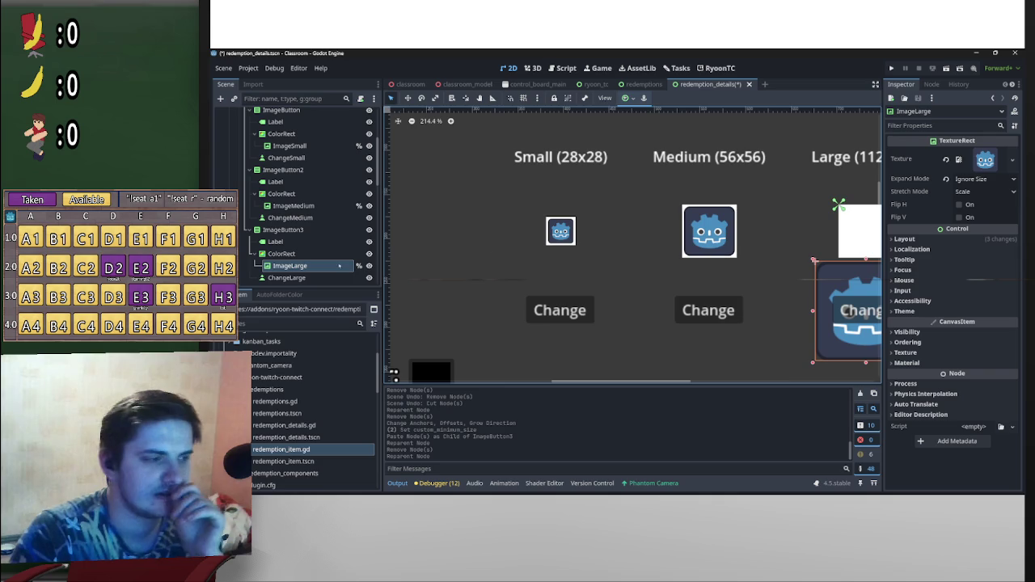
left_click(626, 98)
left_click(646, 144)
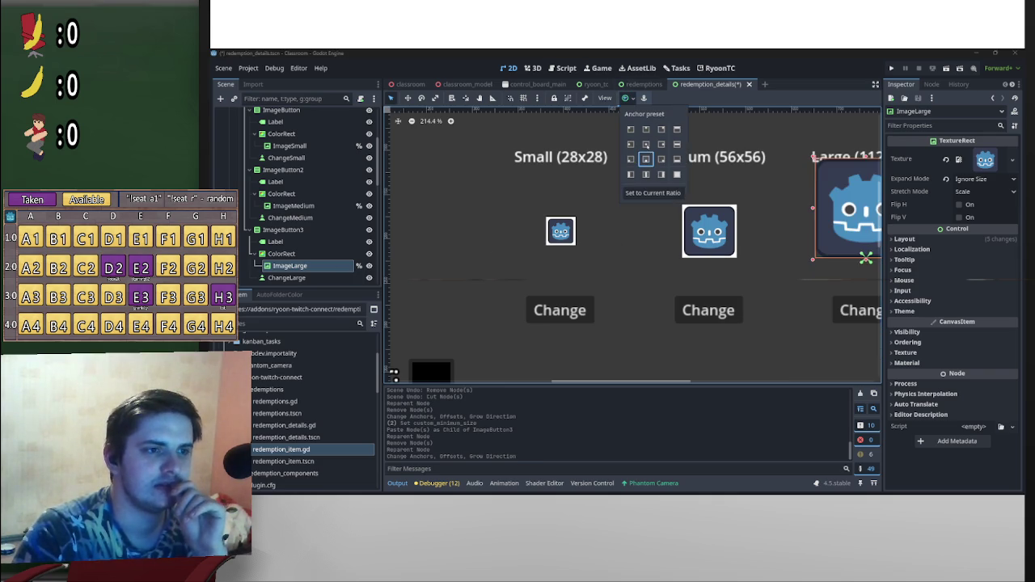
scroll(453, 267, "down", 5)
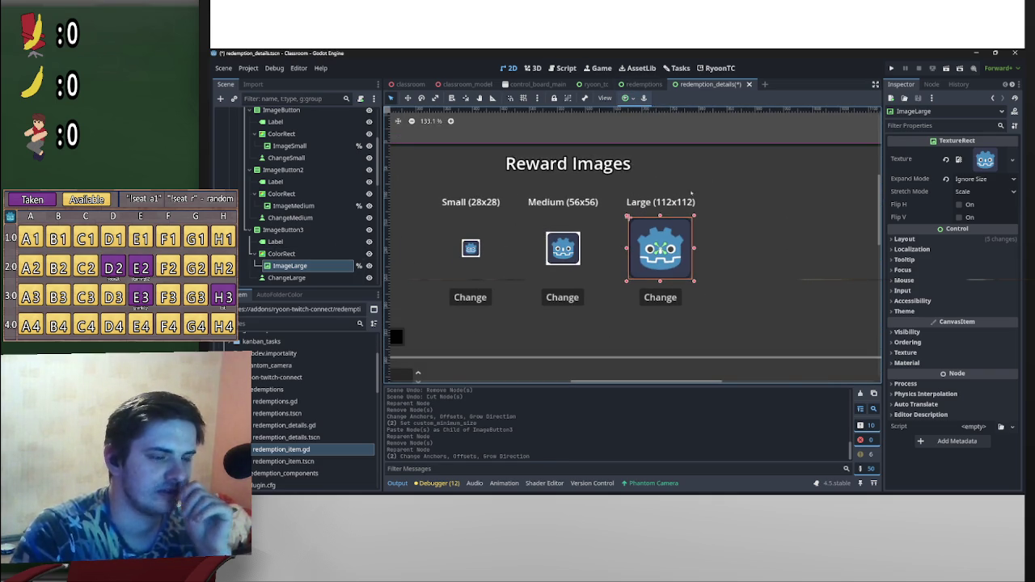
- Set the Large frame's Custom Minimum Size to 120 x 120
left_click(281, 253)
left_click(930, 172)
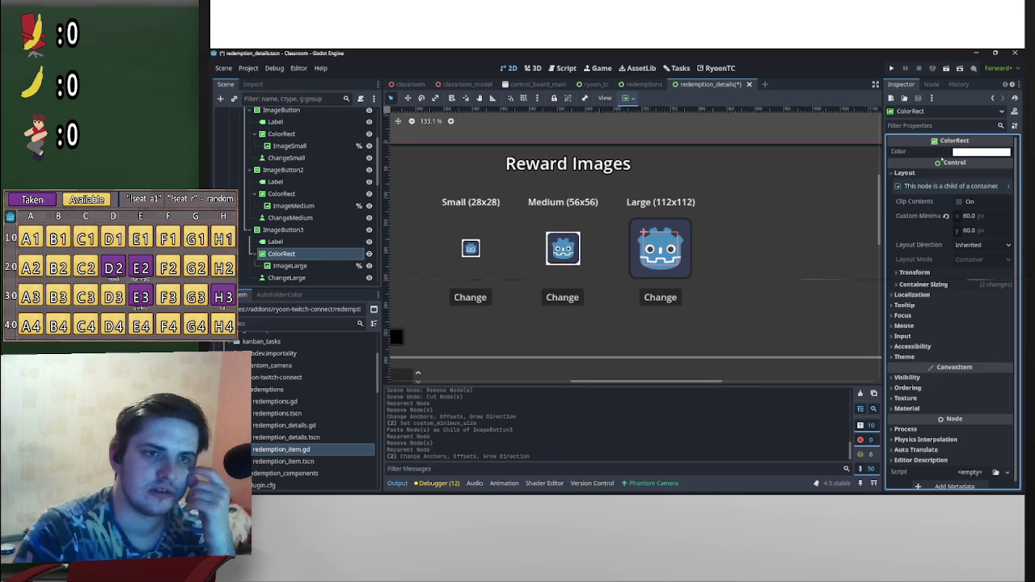
left_click(972, 209)
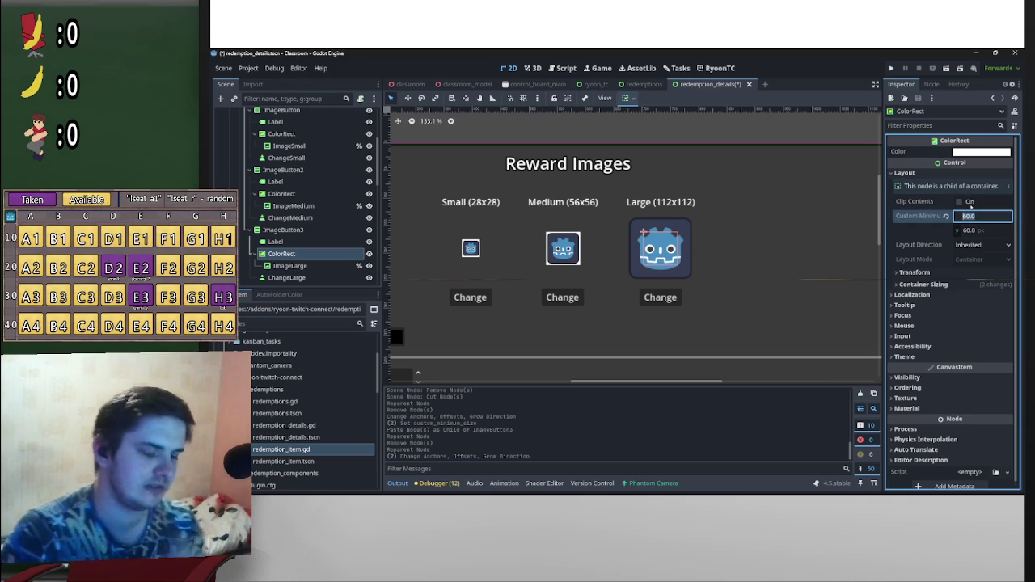
type("11")
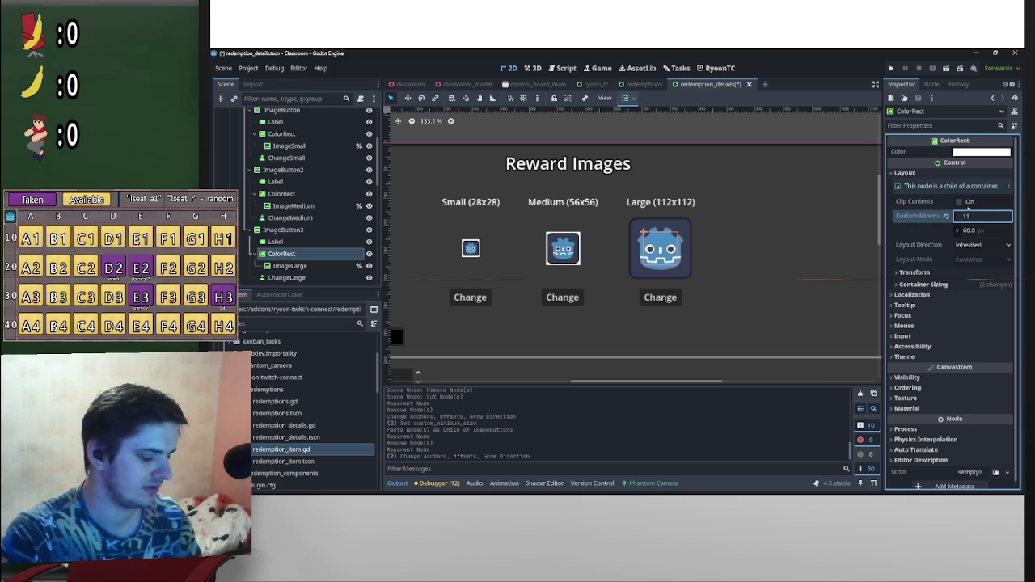
type("6")
key("Return")
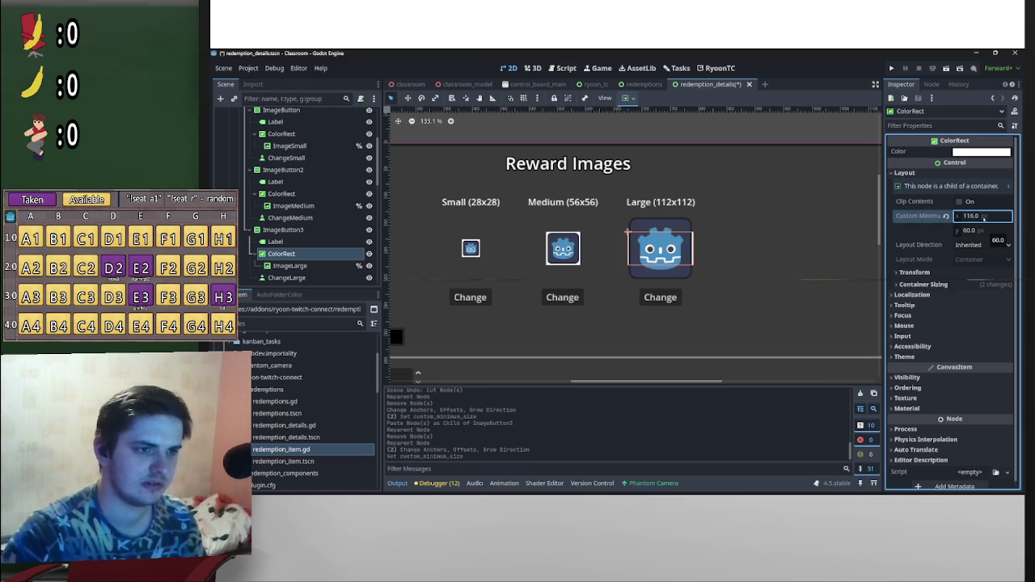
left_click(970, 202)
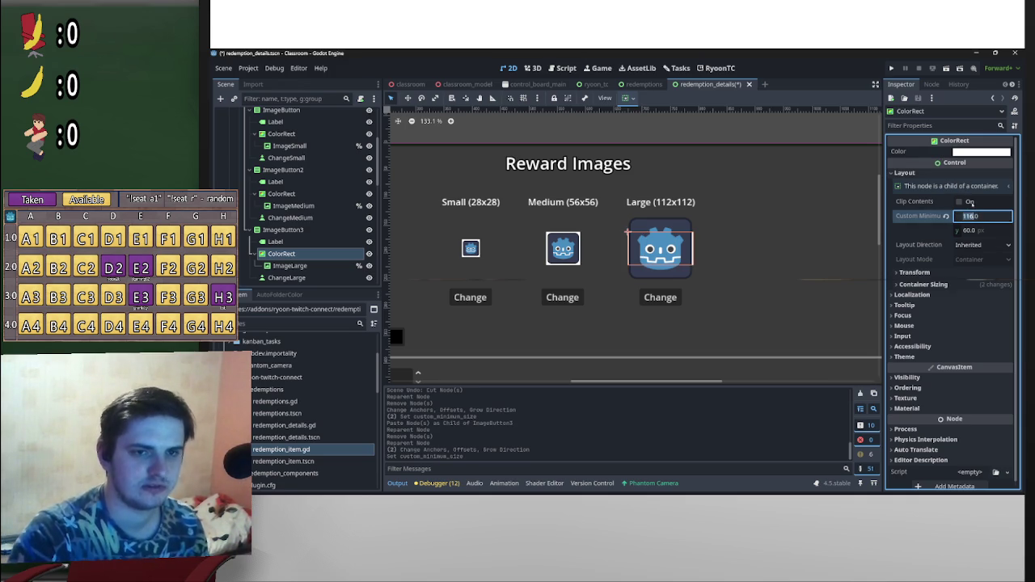
key("BackSpace")
key("BackSpace")
key("BackSpace")
type("20")
key("Return")
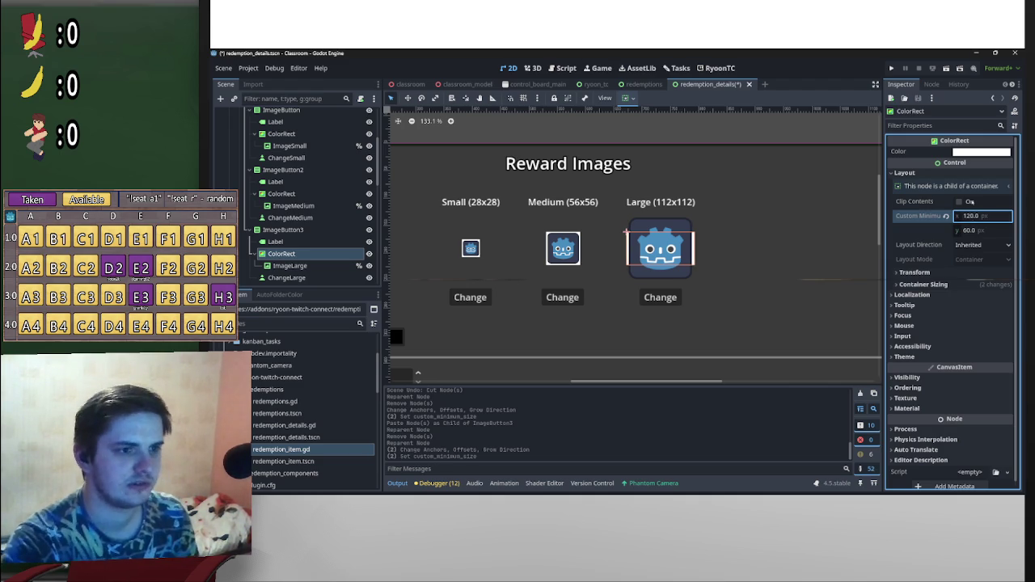
key("Tab")
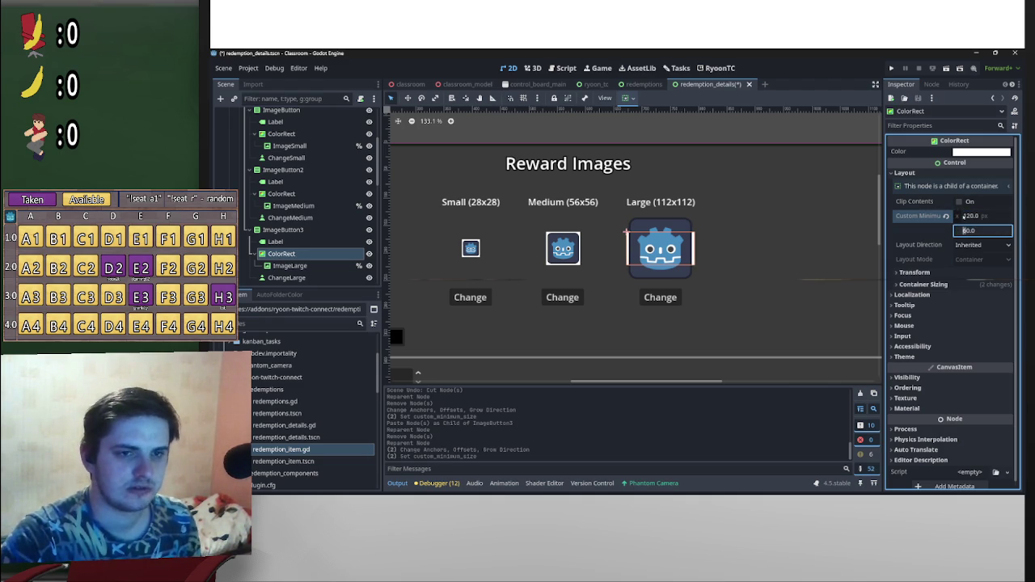
type("120")
key("Return")
- Save the scene and switch over to OBS Studio
left_click(781, 185)
key("ctrl+s")
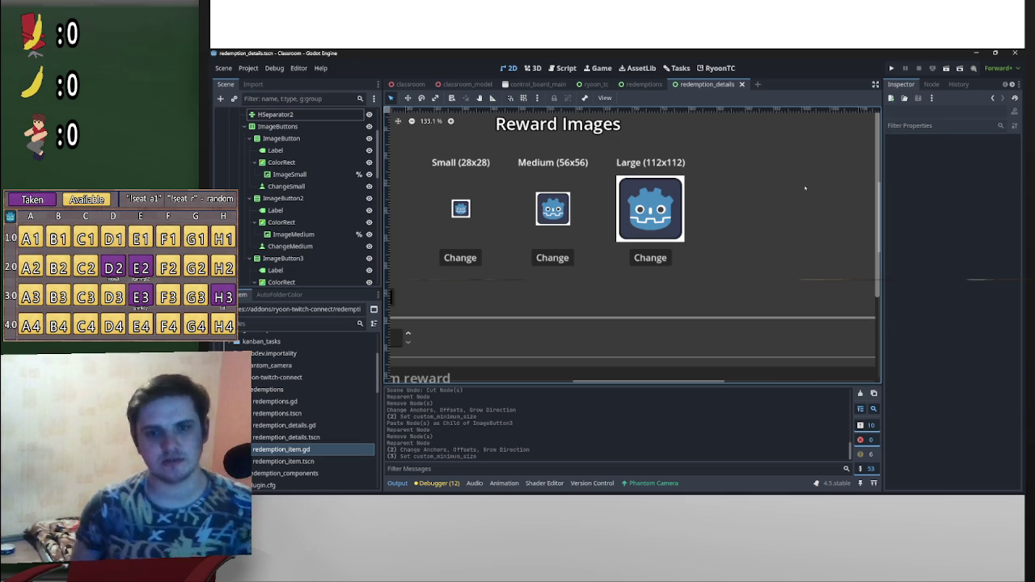
key("alt+Tab")
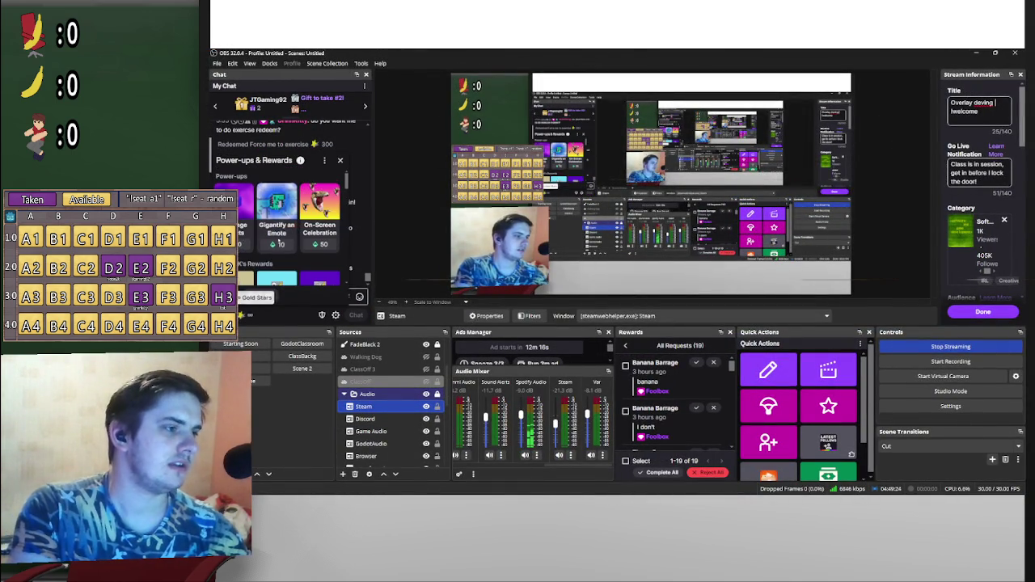
- Browse Power-ups & Rewards, view the Do a frontflip reward, close the popups, and return to Godot
left_click(277, 210)
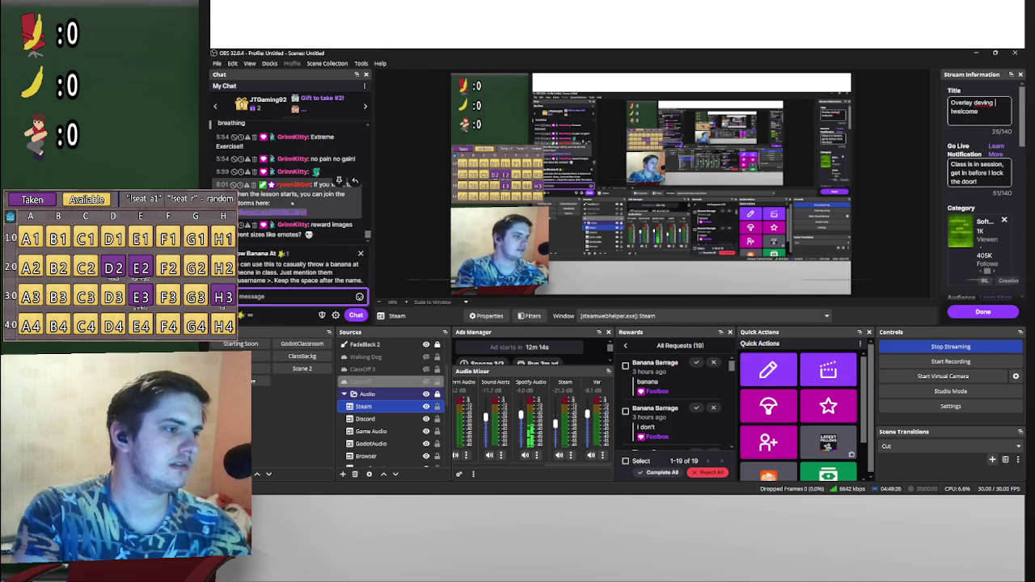
left_click(245, 314)
scroll(279, 218, "down", 3)
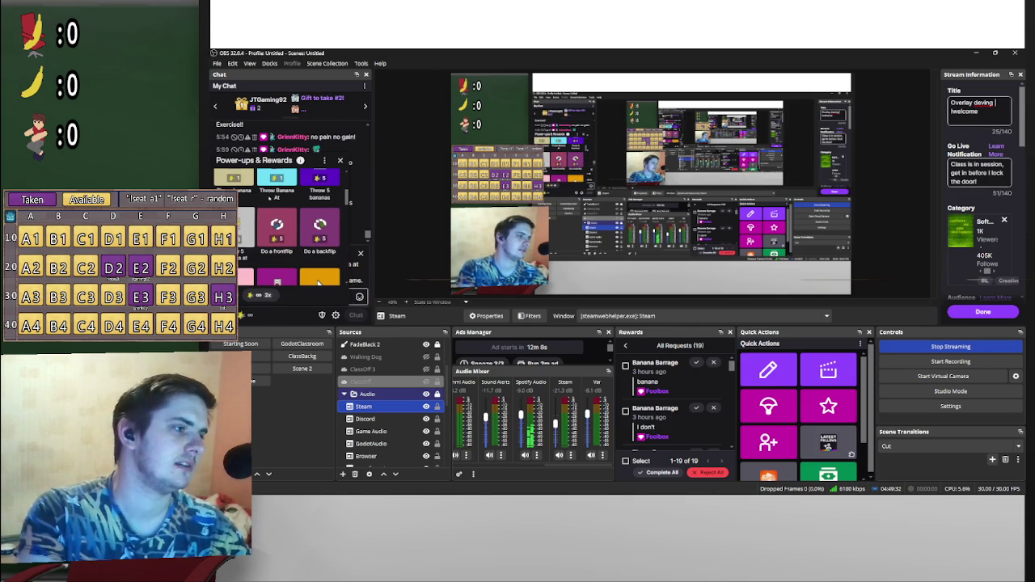
left_click(277, 227)
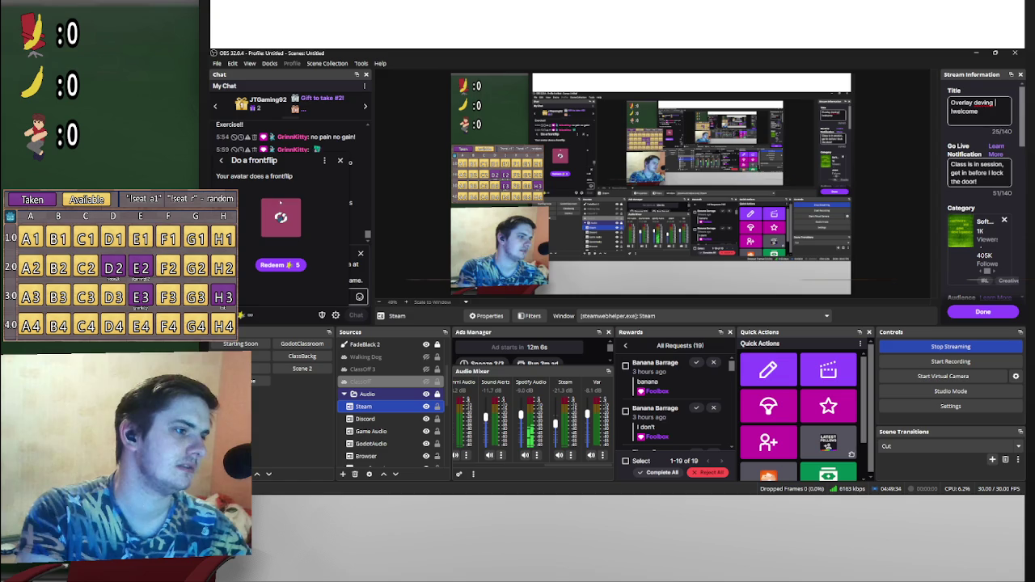
left_click(276, 263)
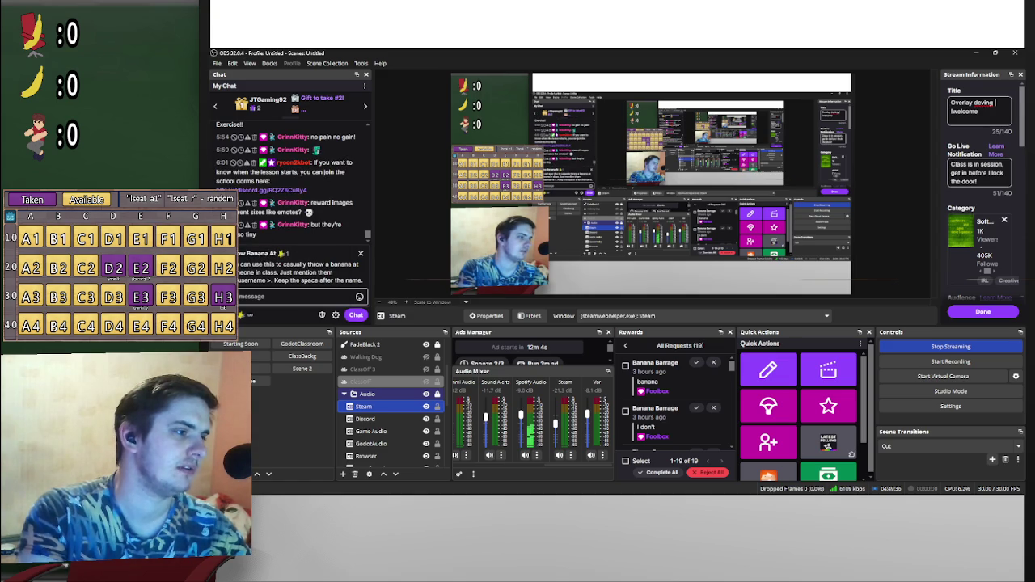
left_click(291, 296)
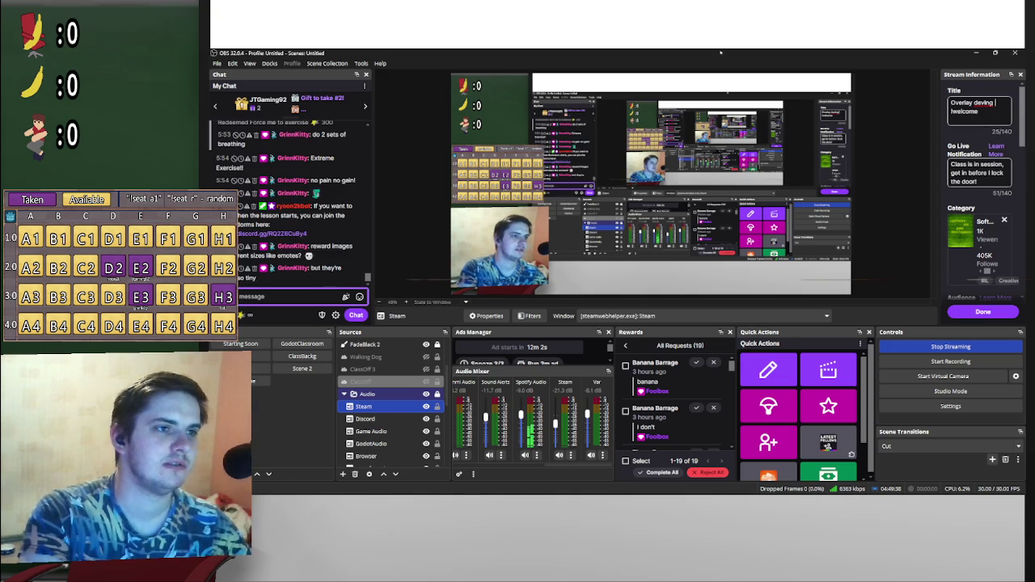
key("alt+Tab")
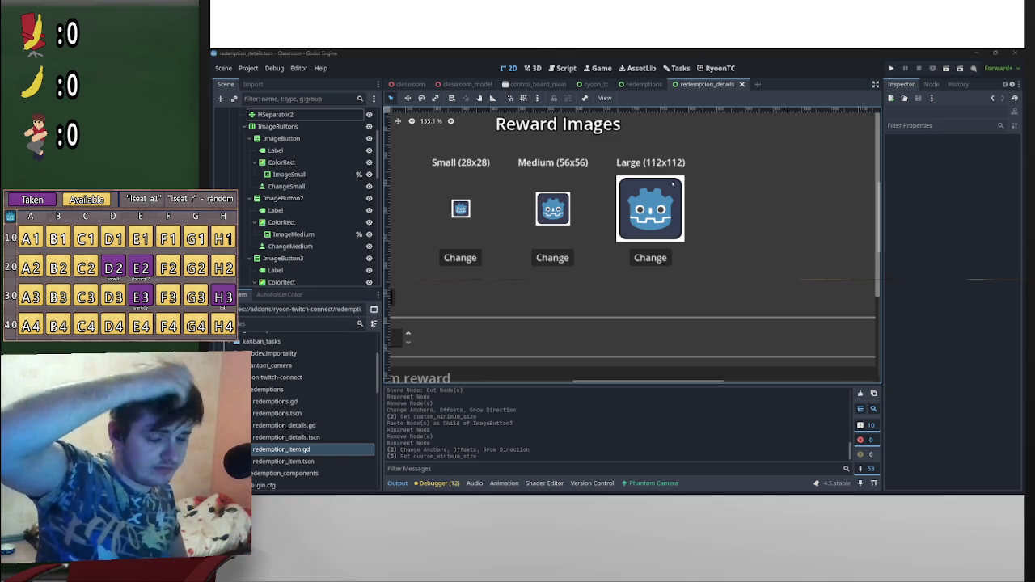
scroll(674, 207, "down", 5)
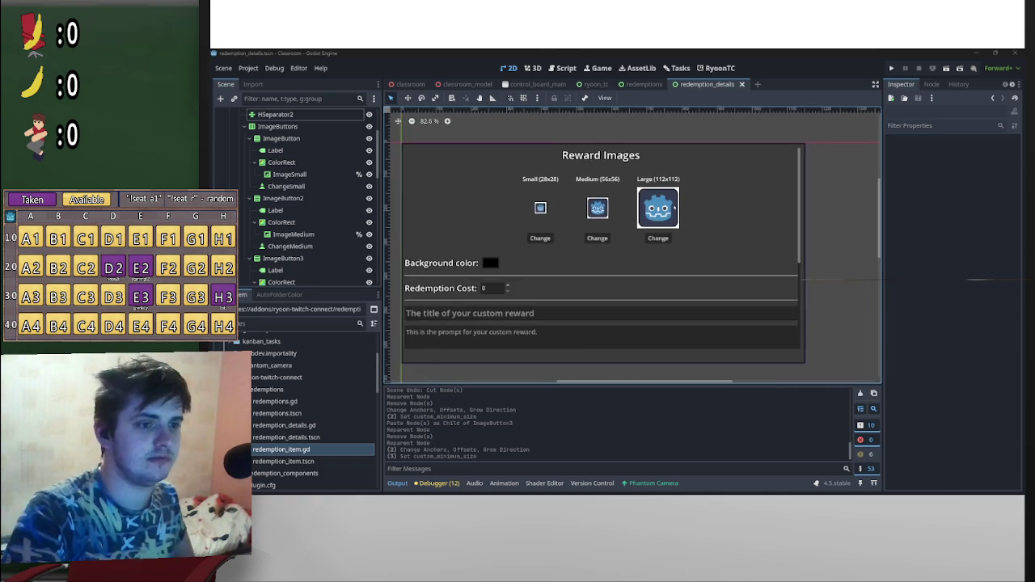
mouse_move(688, 185)
left_mouse_down()
mouse_move(723, 259)
mouse_move(723, 245)
mouse_move(685, 263)
left_mouse_up()
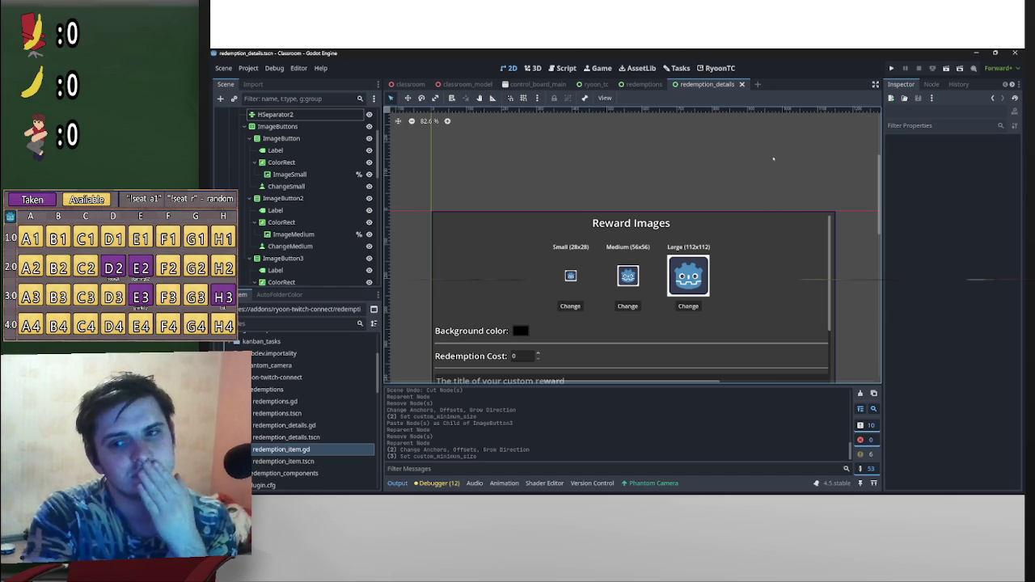
scroll(747, 159, "down", 1)
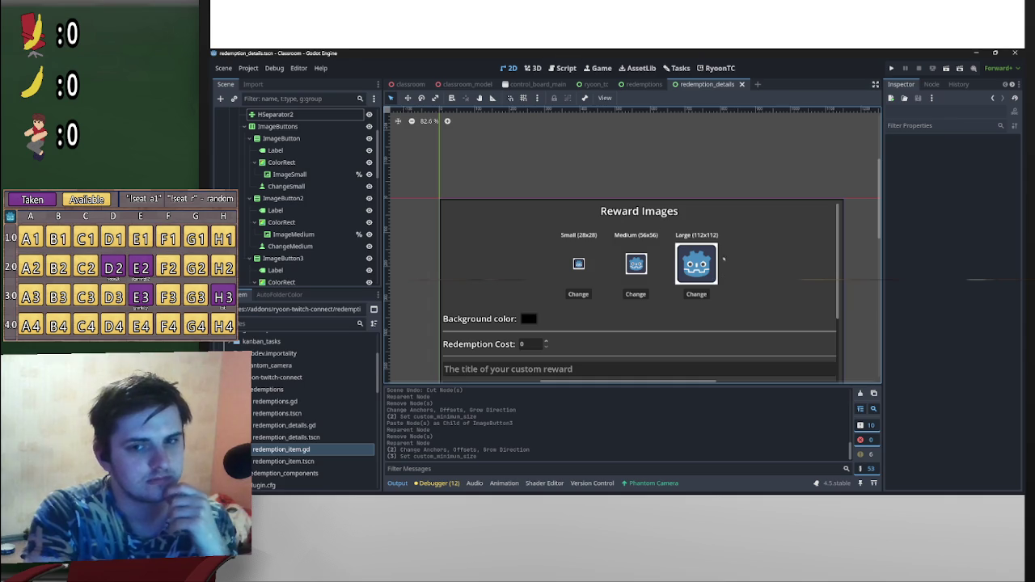
scroll(769, 271, "down", 1)
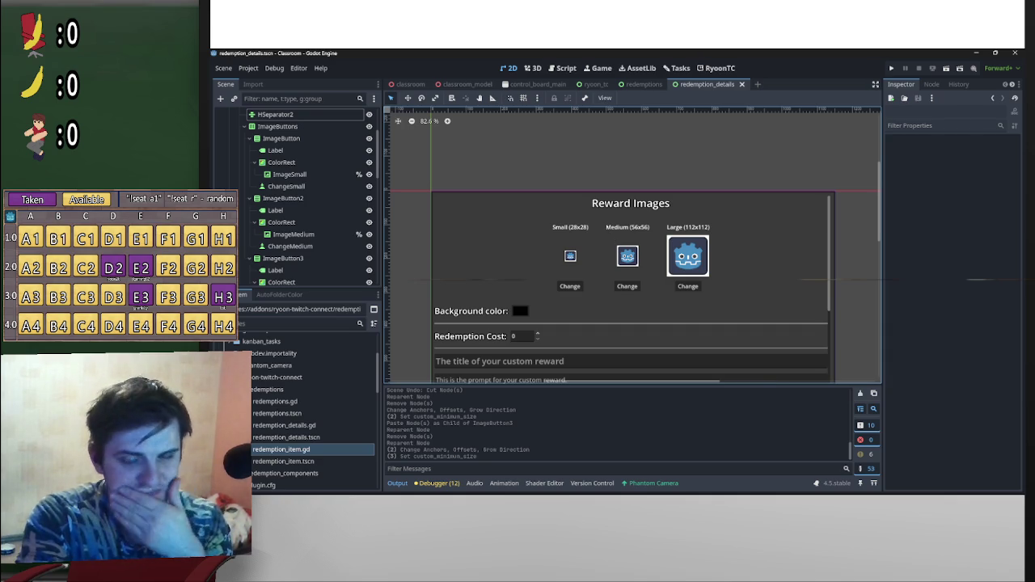
scroll(592, 216, "down", 2)
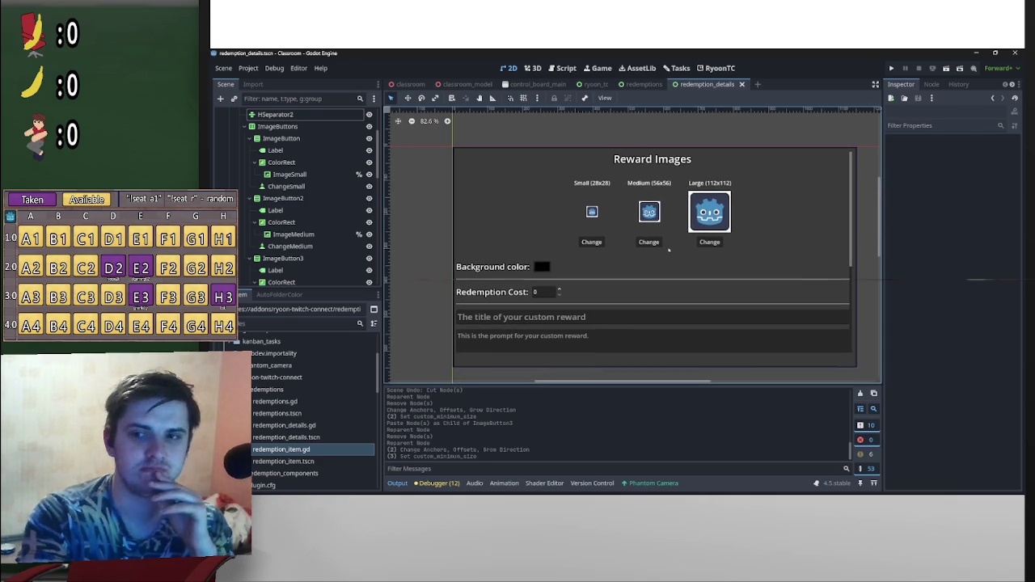
scroll(694, 225, "down", 2)
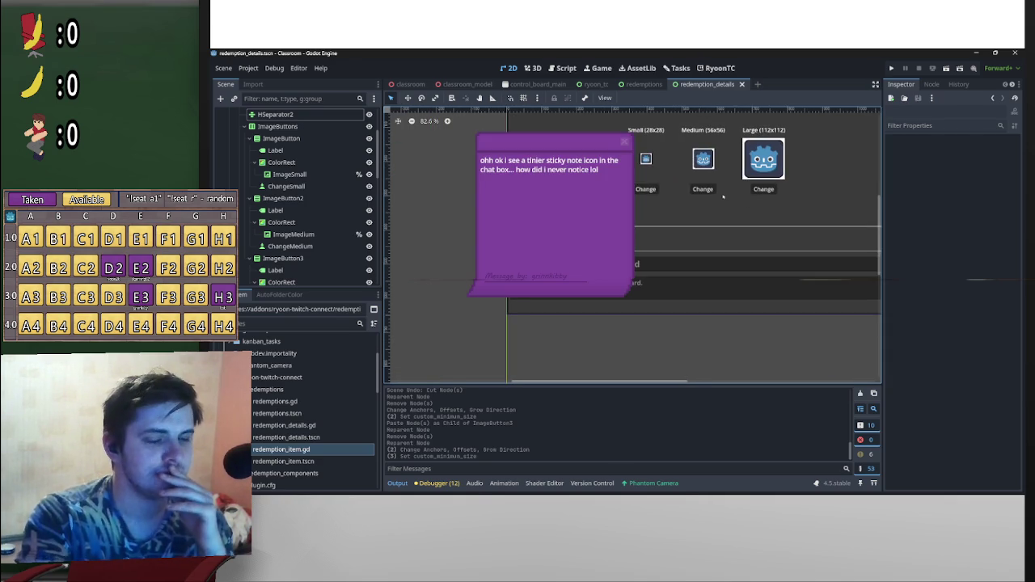
- Nudge the 2D canvas view slightly and switch to OBS Studio
left_click_drag(720, 196, 727, 202)
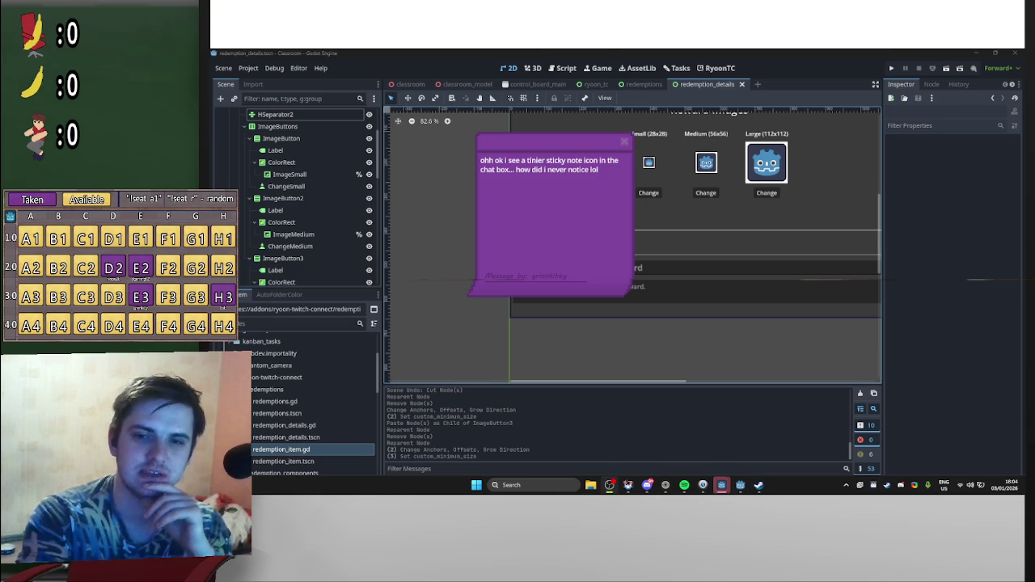
key("alt+Tab")
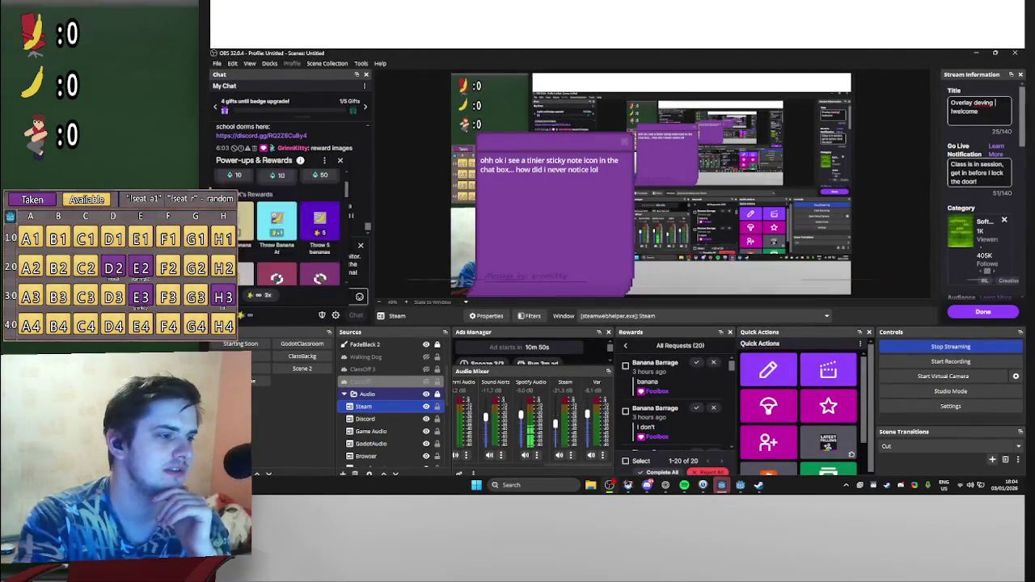
- View the WASH YOUR HANDS! (sfx) reward, close the rewards list and Sticky Note panel, return to Godot
scroll(318, 277, "down", 10)
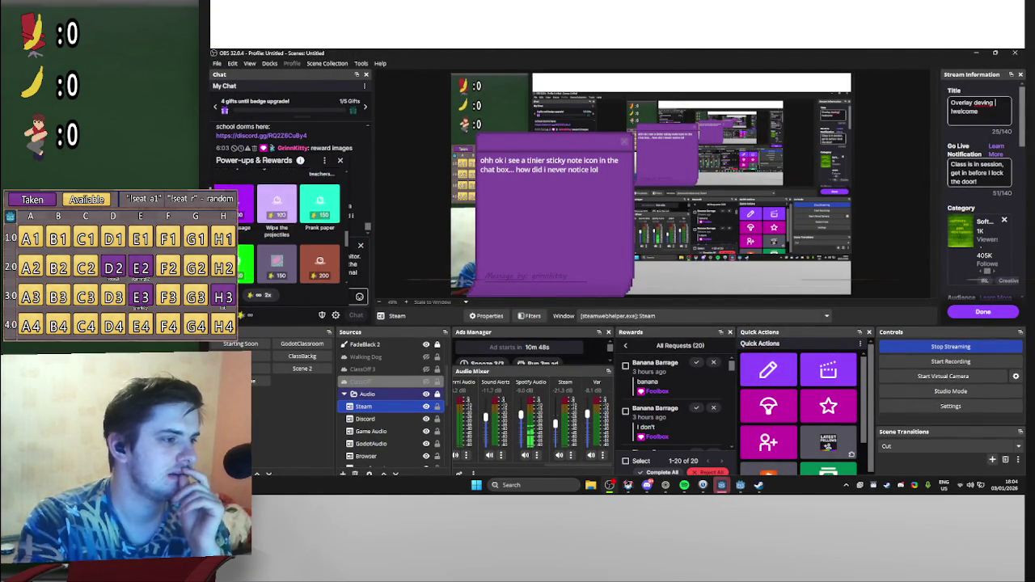
left_click(276, 214)
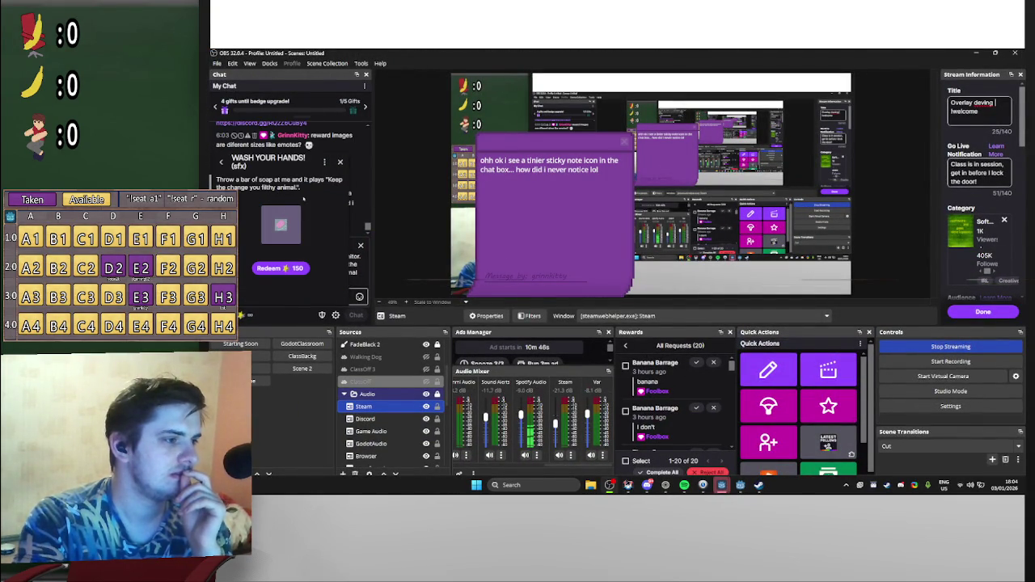
left_click(220, 162)
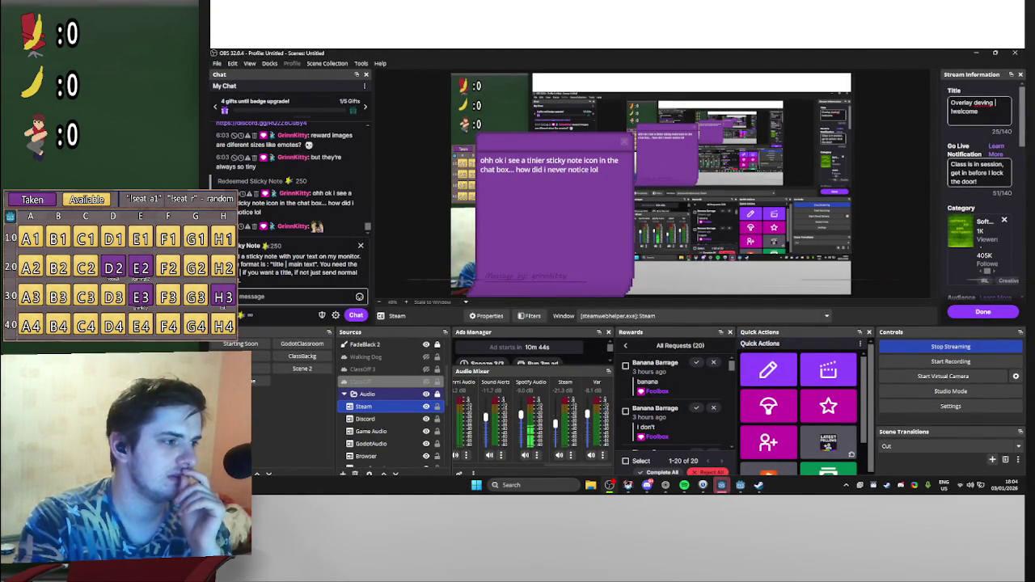
left_click(245, 316)
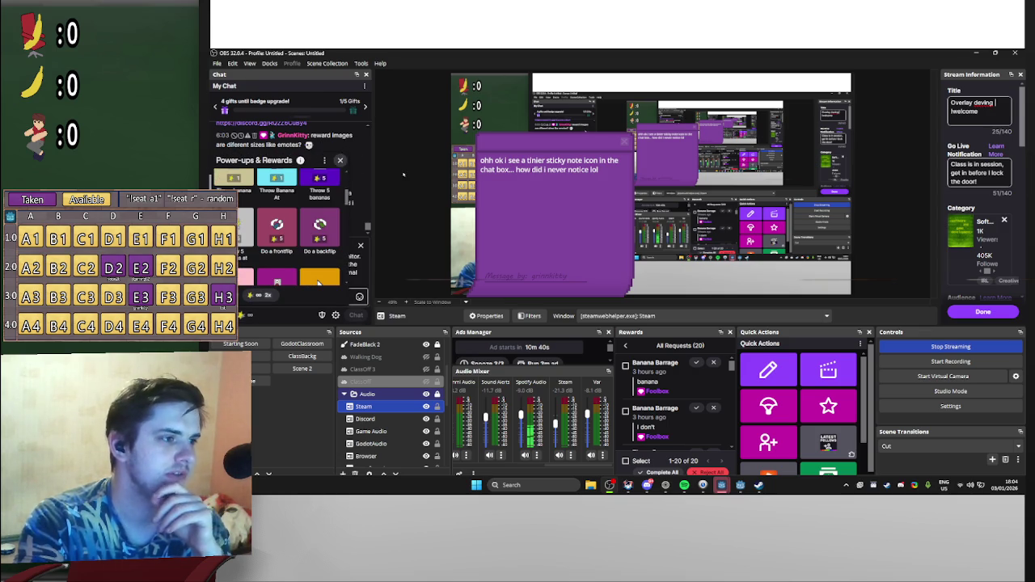
left_click(340, 160)
left_click(361, 245)
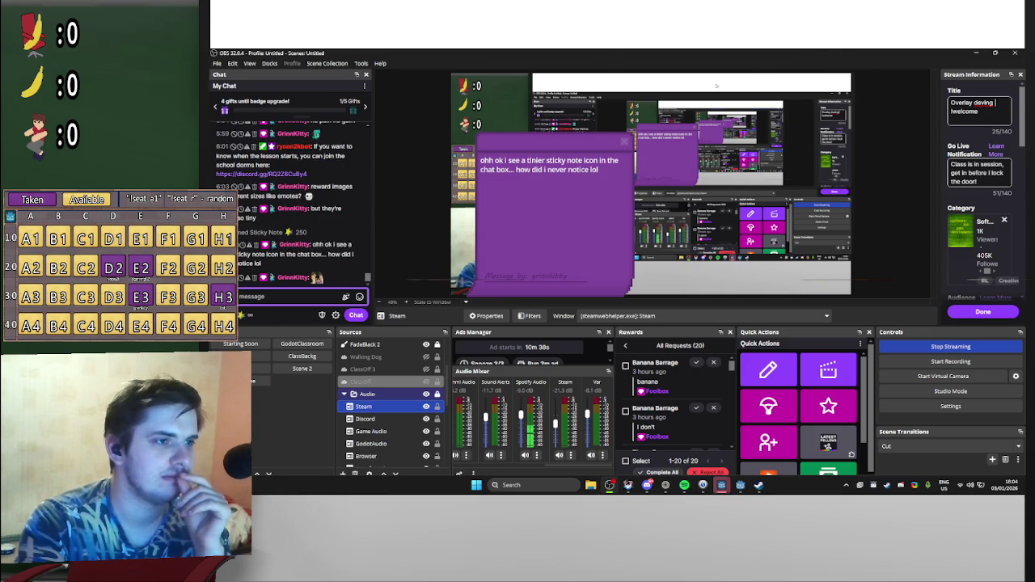
key("alt+Tab")
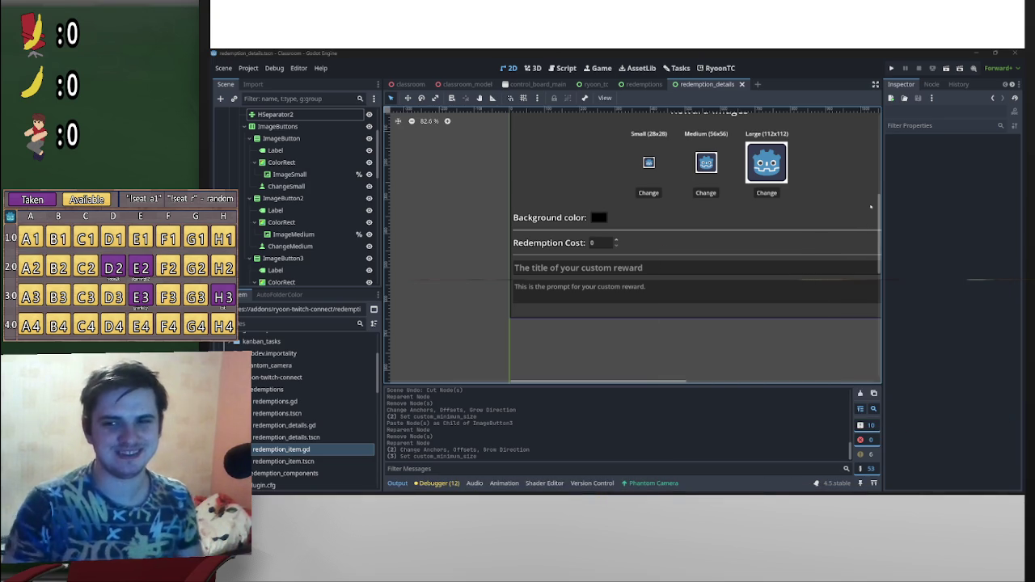
- Navigate the canvas around the reward image frames and select the BgColorPicker node
scroll(811, 185, "right", 3)
scroll(811, 186, "up", 2)
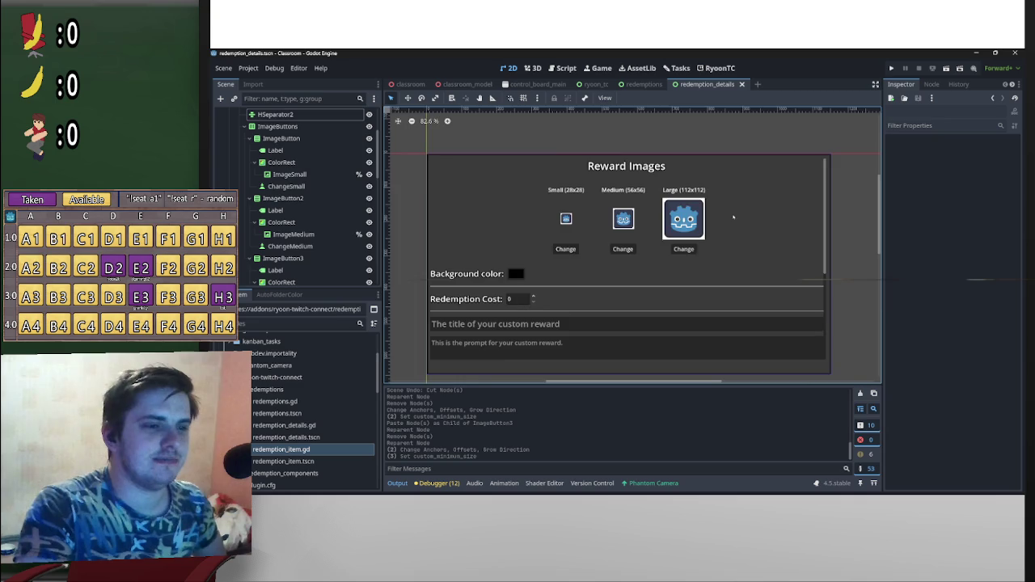
scroll(733, 217, "up", 3)
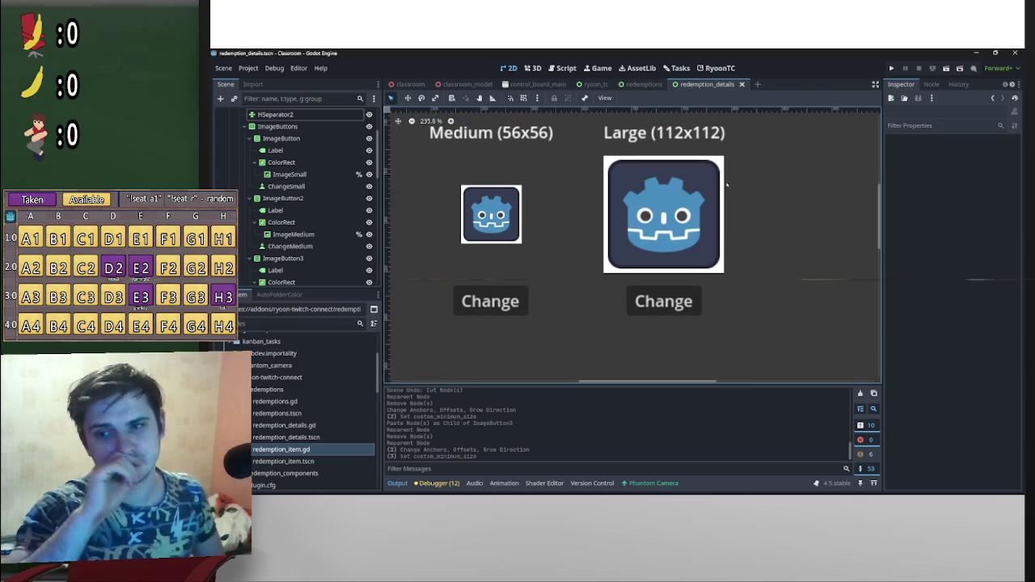
scroll(726, 185, "down", 2)
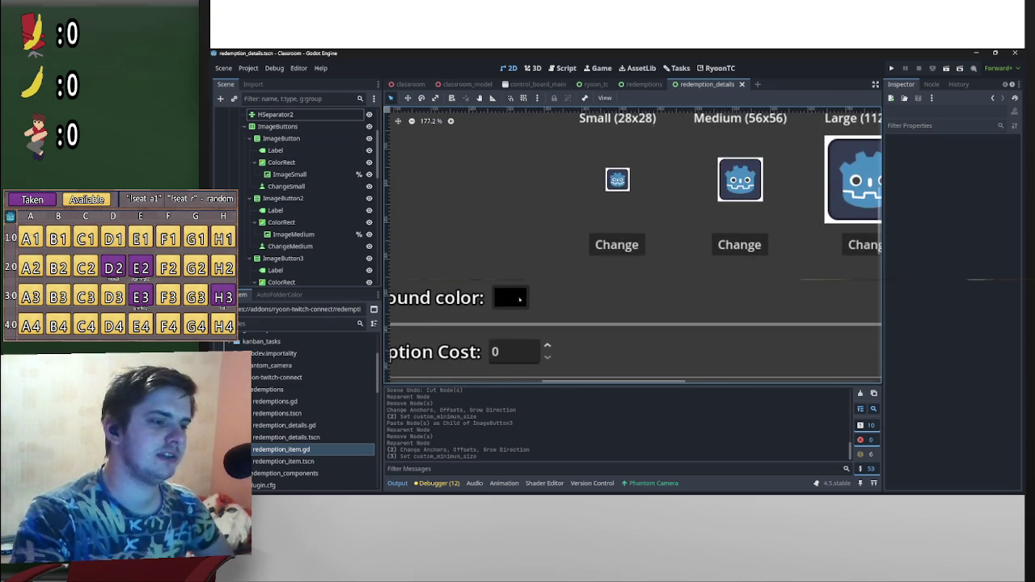
scroll(596, 299, "left", 2)
scroll(787, 270, "up", 3)
scroll(787, 270, "right", 10)
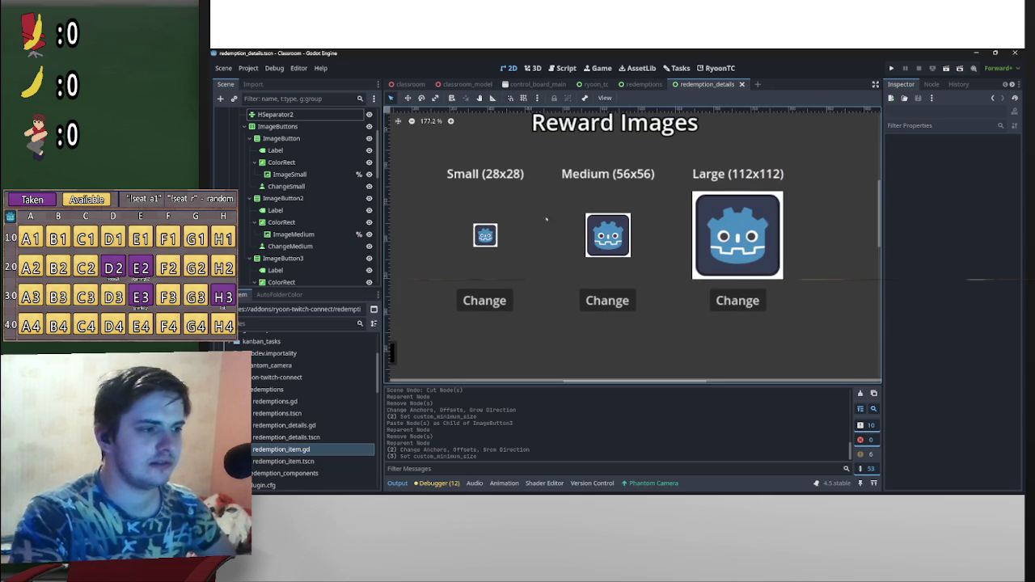
scroll(566, 267, "down", 2)
scroll(566, 267, "left", 4)
left_click(575, 317)
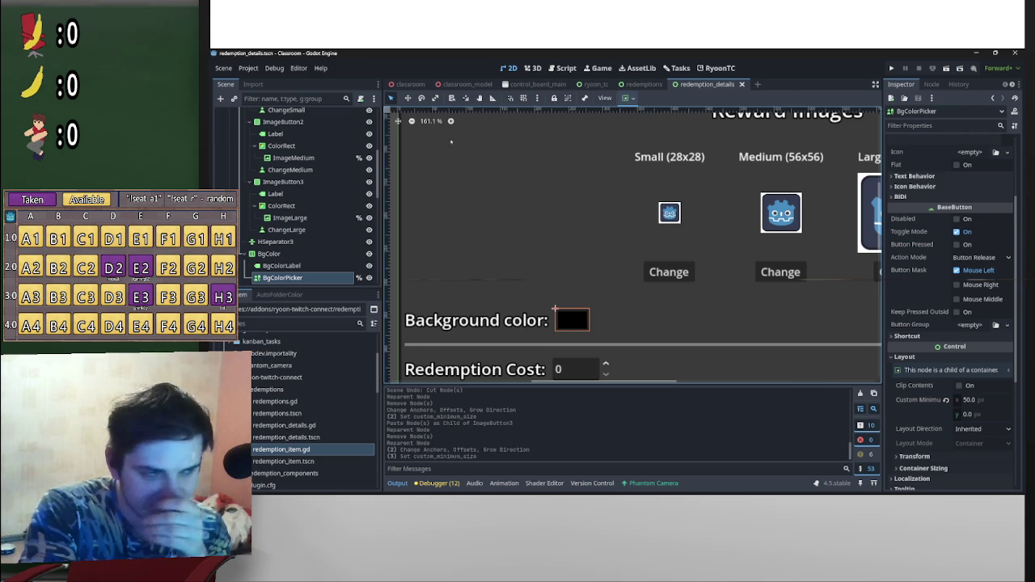
- Open the scene script and inspect the Large image ColorRect's Color property
left_click(567, 68)
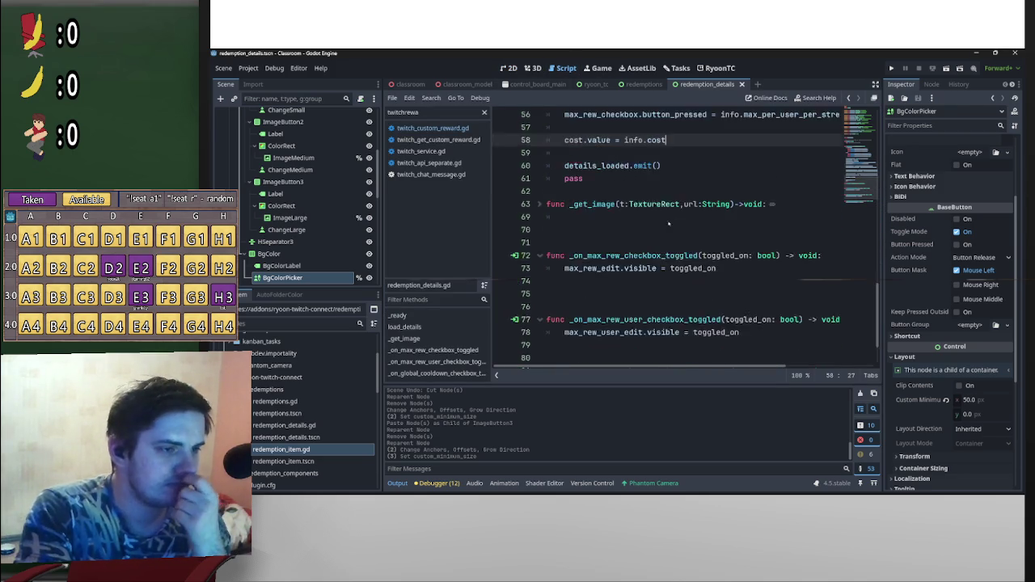
left_click(303, 205)
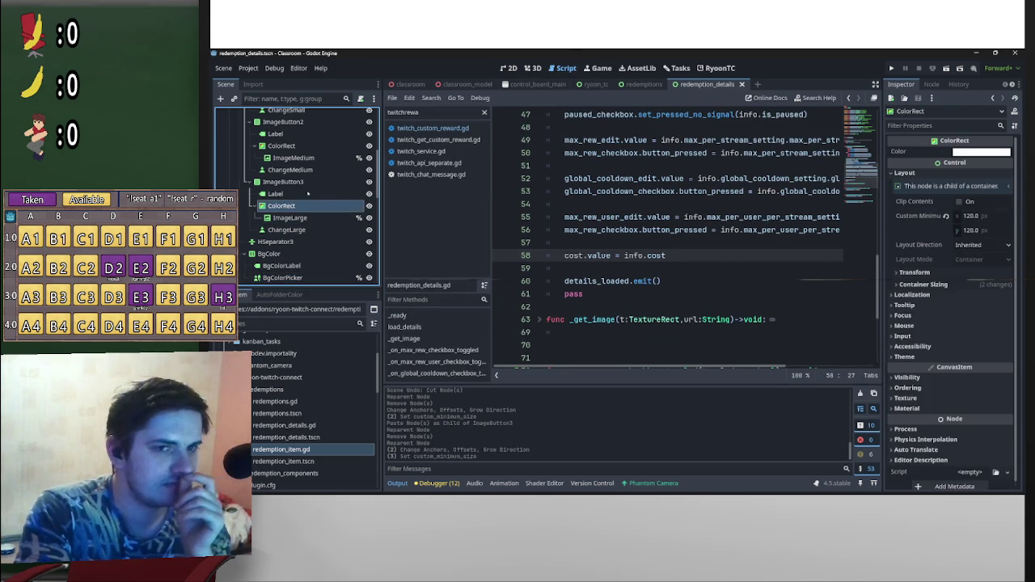
right_click(911, 153)
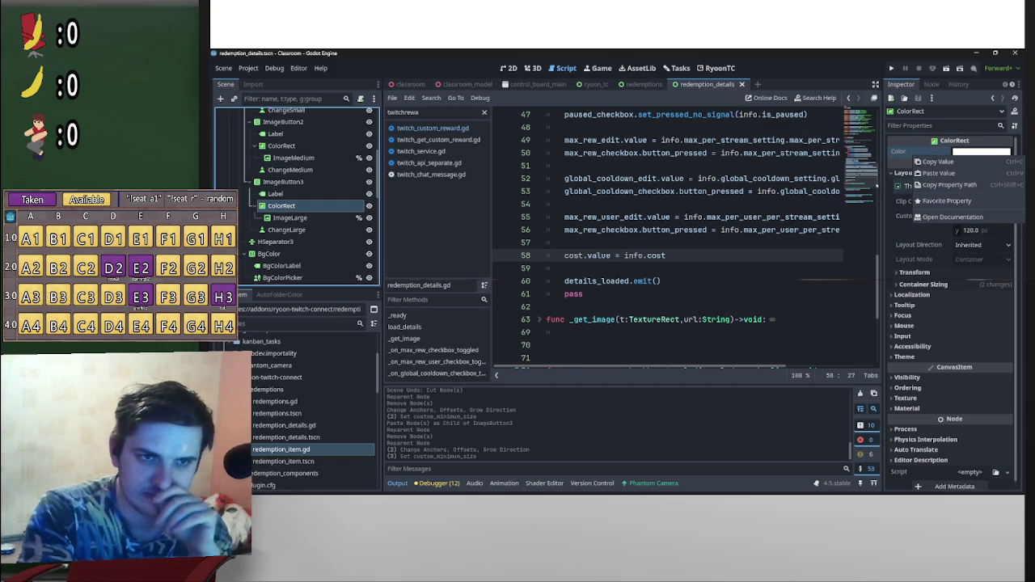
left_click(670, 170)
scroll(675, 186, "down", 3)
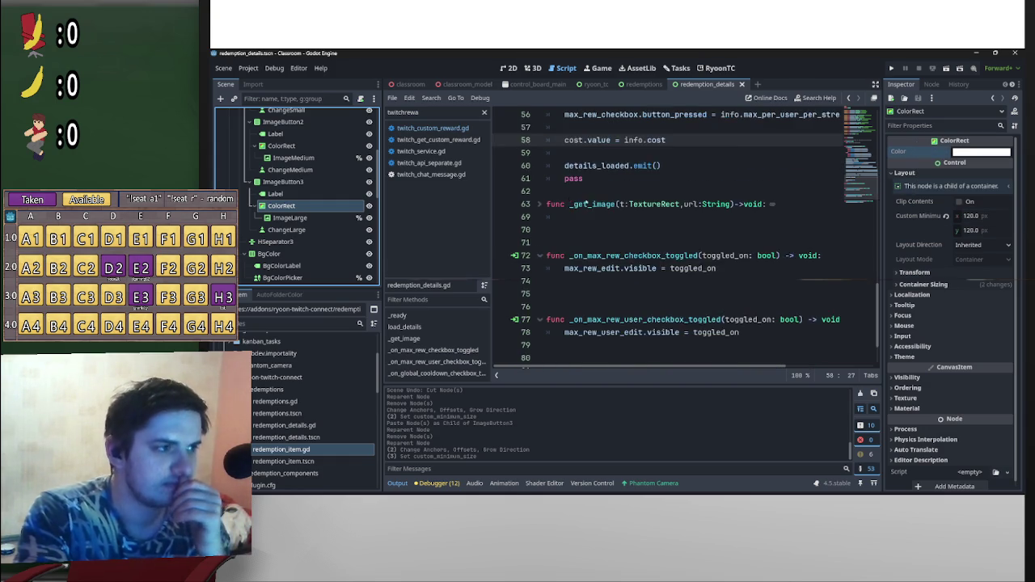
scroll(679, 194, "up", 8)
scroll(683, 202, "up", 9)
scroll(289, 232, "up", 3)
key("F2")
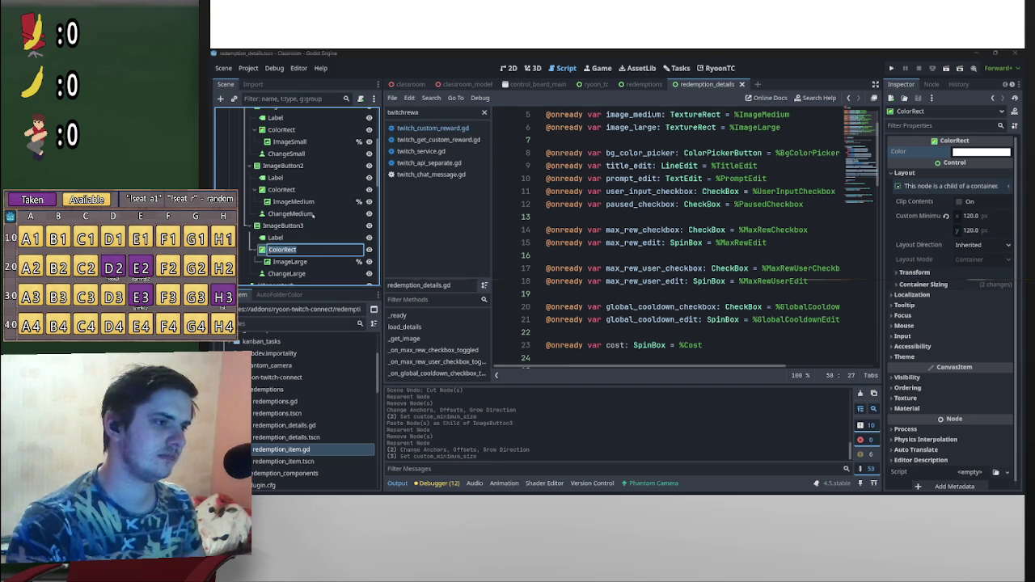
key("Escape")
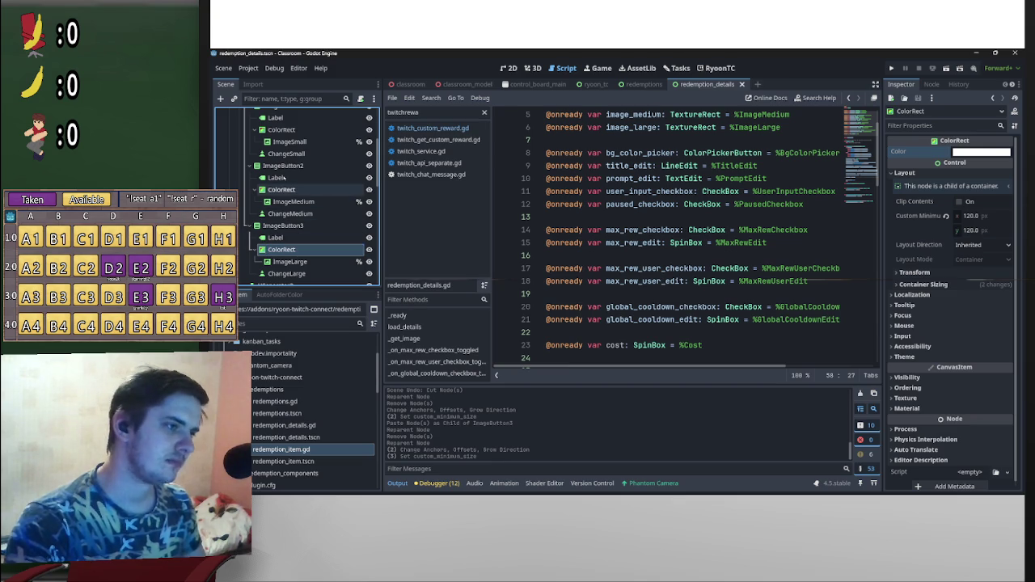
- Select the three frame ColorRects, then pick the Large image's ColorRect for renaming
left_click(283, 189, "ctrl")
left_click(292, 129, "ctrl")
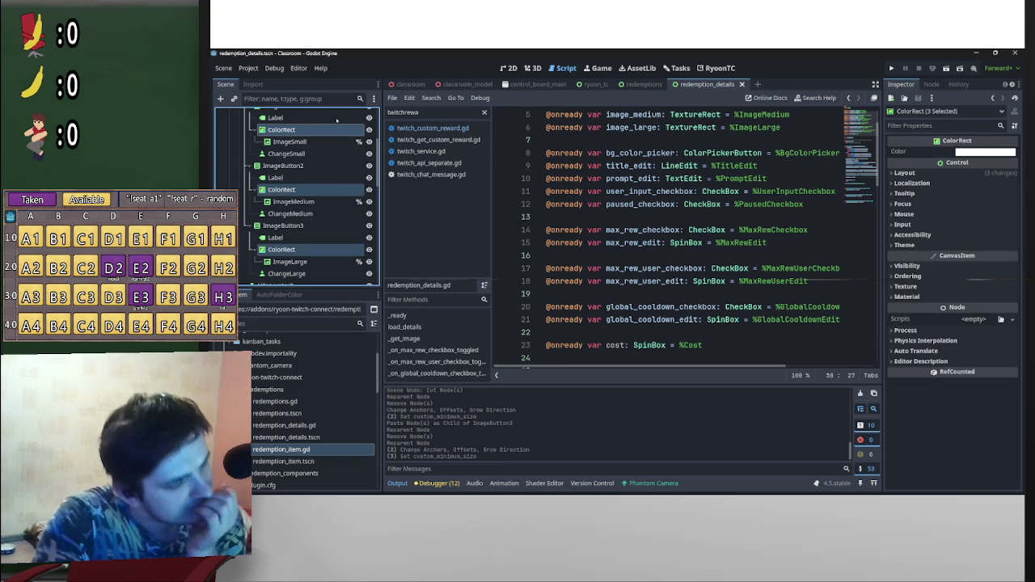
right_click(333, 118)
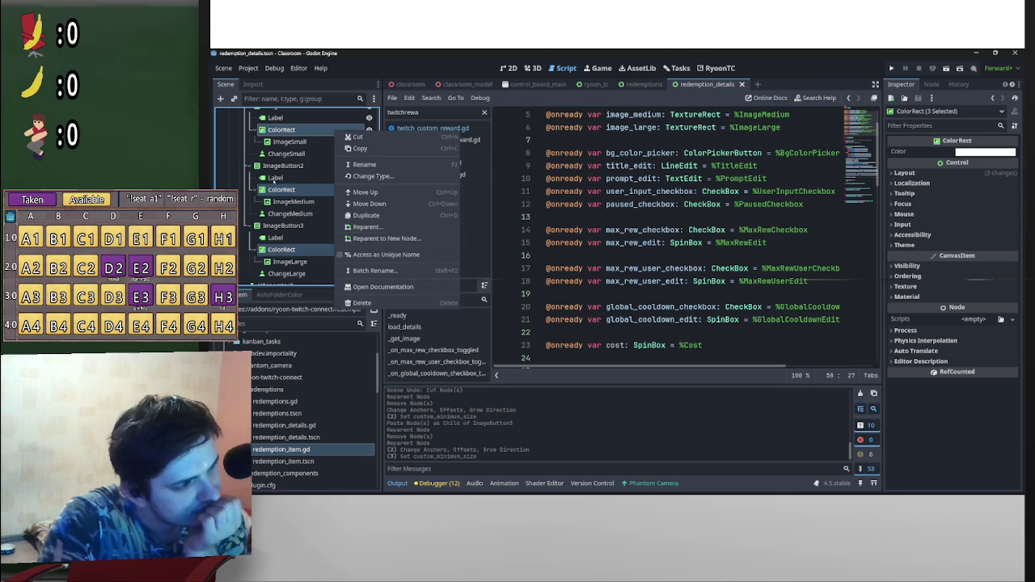
left_click(273, 179)
left_click(281, 190)
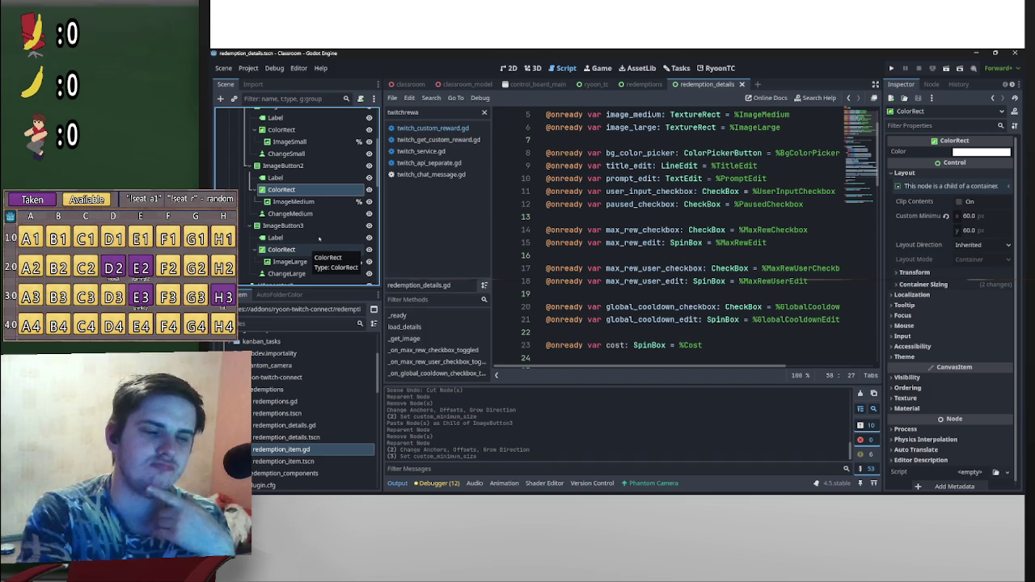
left_click(281, 249)
left_click(283, 250)
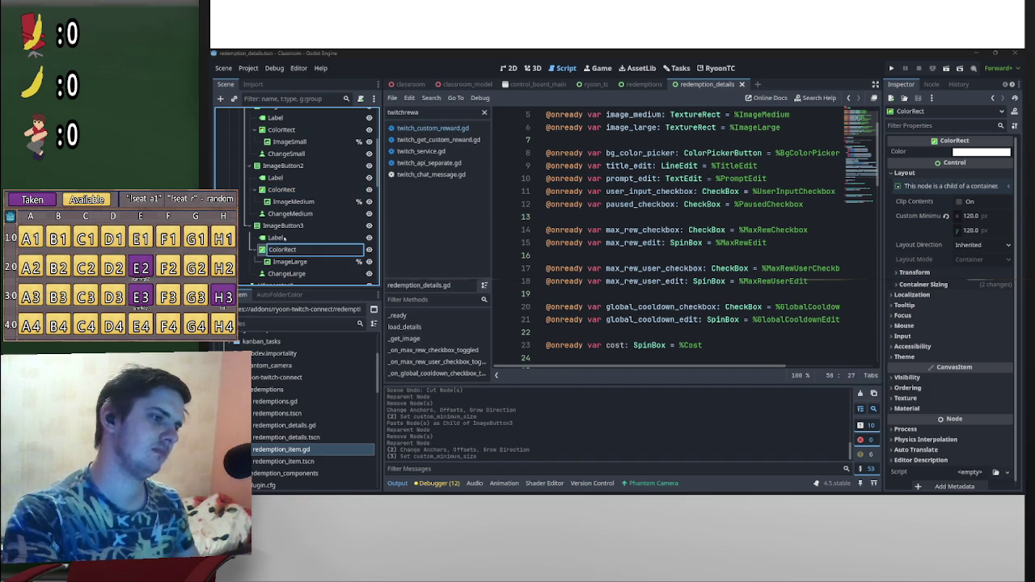
- Rename the Large image's ColorRect to LargeColor
key("ctrl+a")
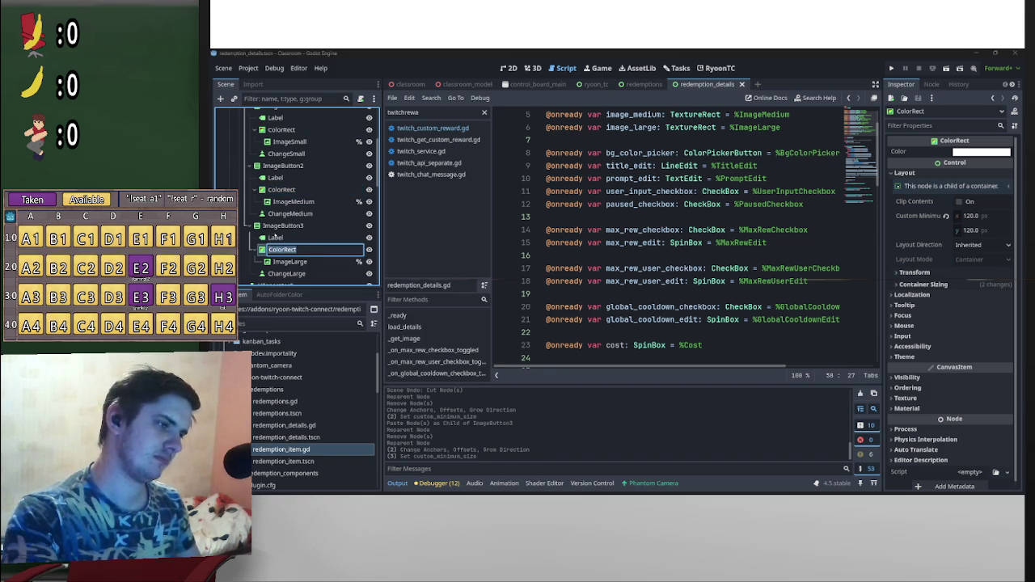
type("S")
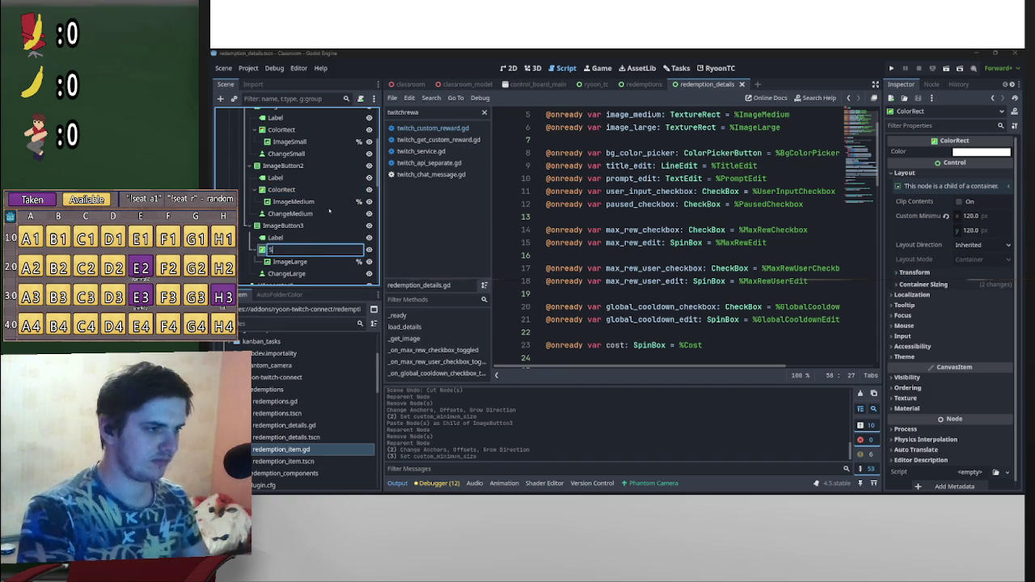
type("mallC")
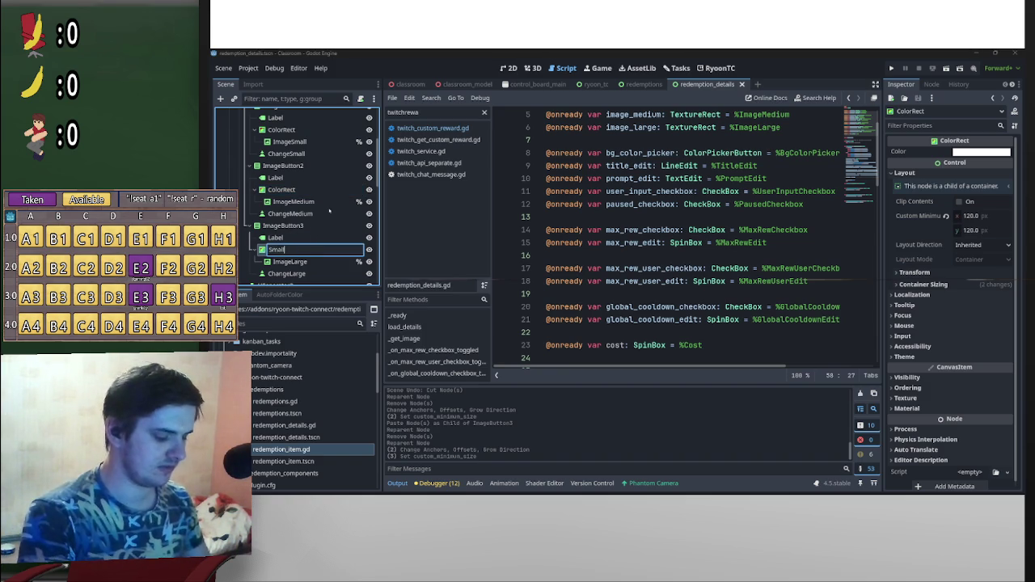
key("BackSpace")
key("BackSpace")
key("BackSpace")
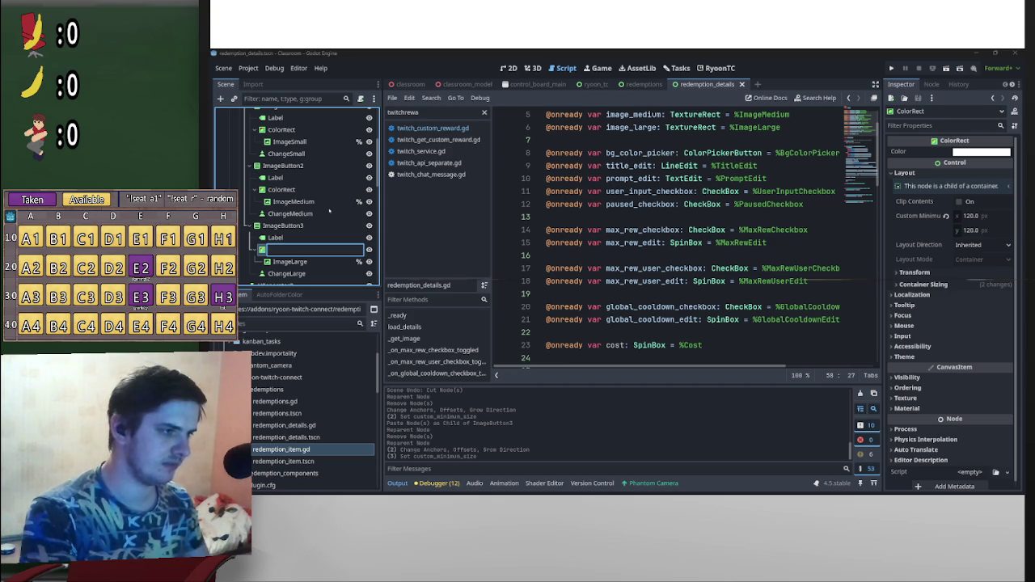
type("Color")
key("BackSpace")
key("BackSpace")
key("BackSpace")
type("LargeColor")
key("Return")
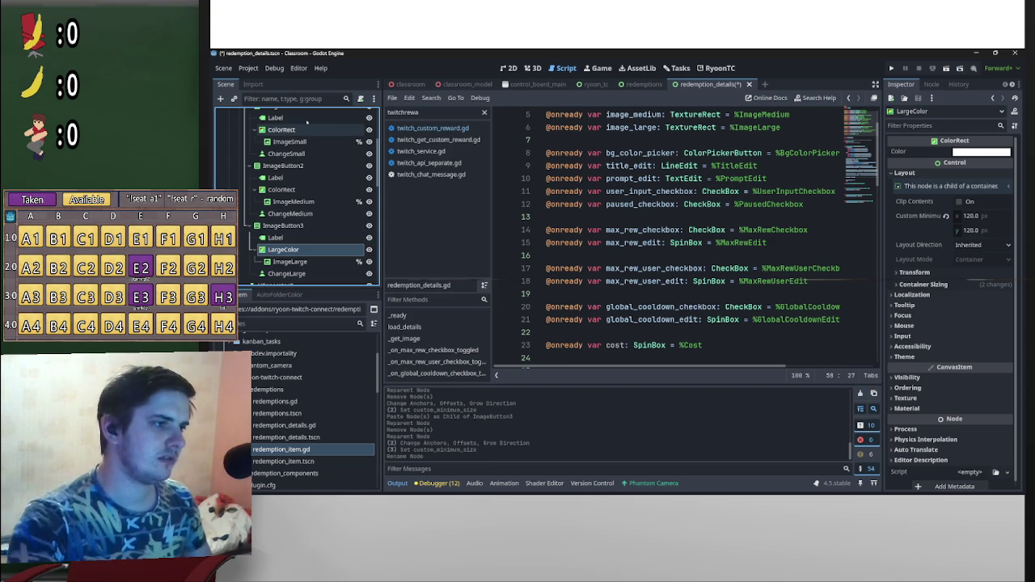
- Rename the other two to MediumColor and SmallColor, then select all three colour nodes
double_click(293, 189)
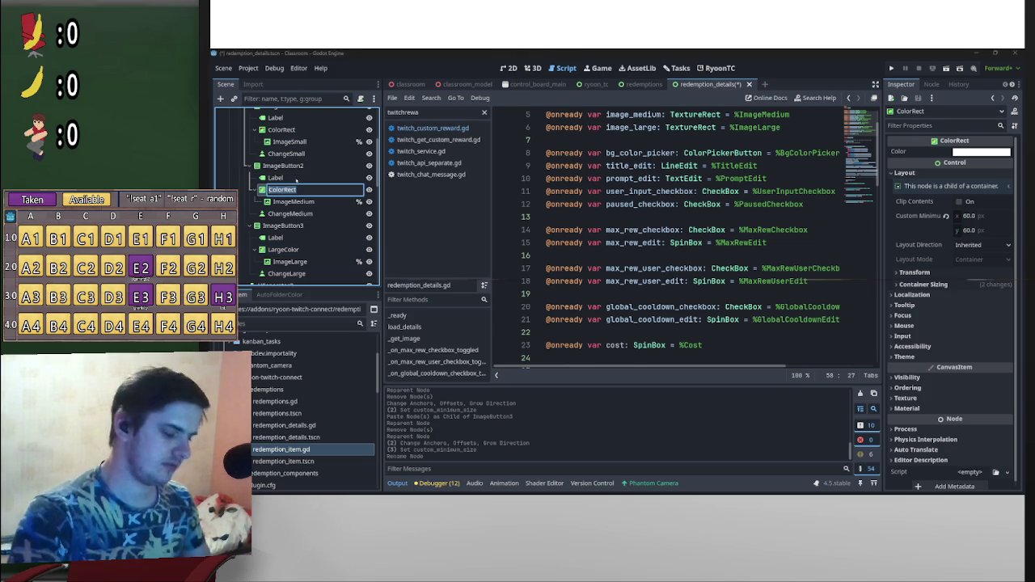
type("Medium")
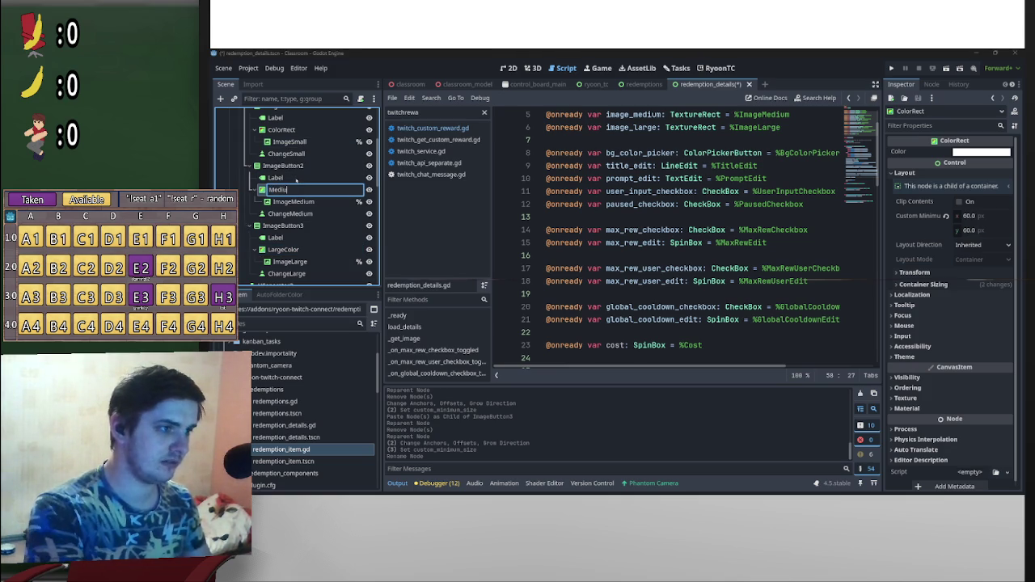
type("Color")
key("Return")
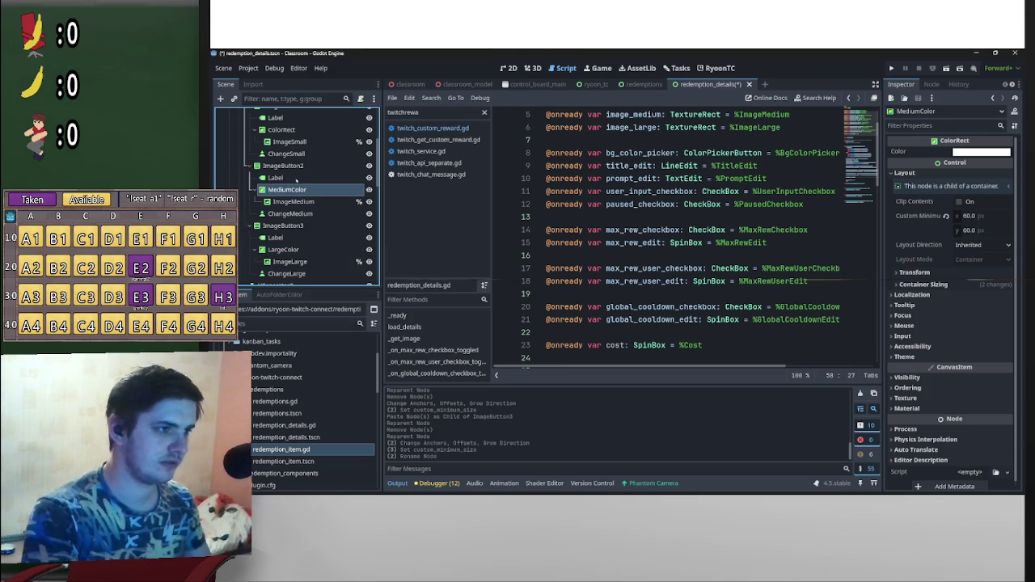
left_click(293, 129)
key("F2")
type("SmallColor")
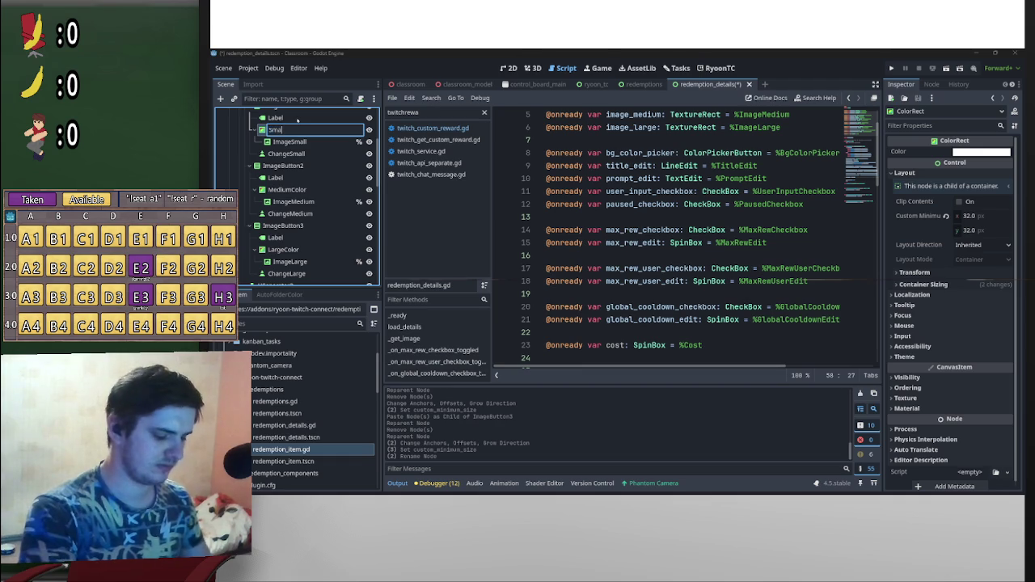
key("Return")
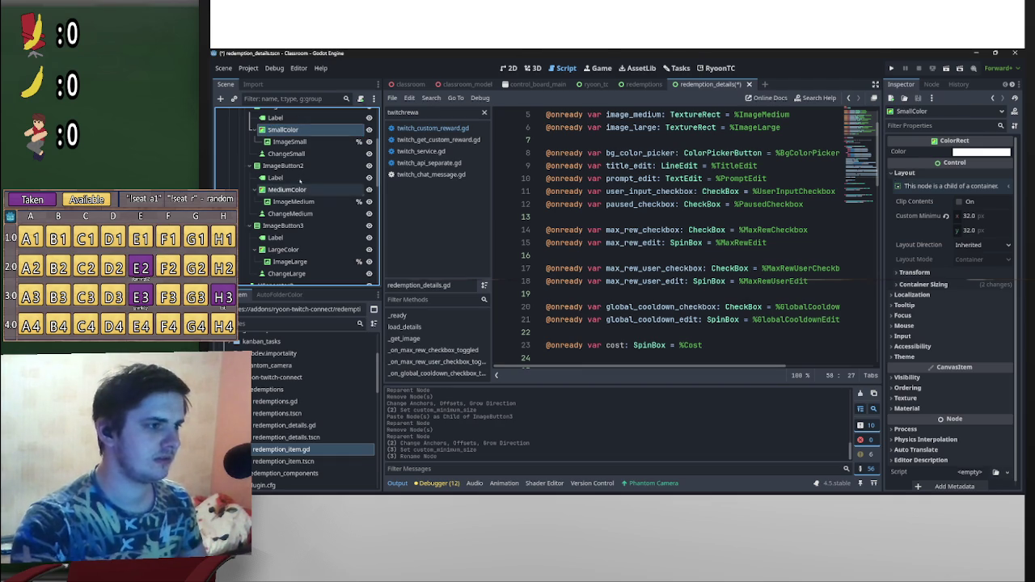
left_click(315, 189, "ctrl")
left_click(320, 249, "ctrl")
right_click(321, 249)
- Make SmallColor, MediumColor and LargeColor accessible as unique names
left_click(363, 369)
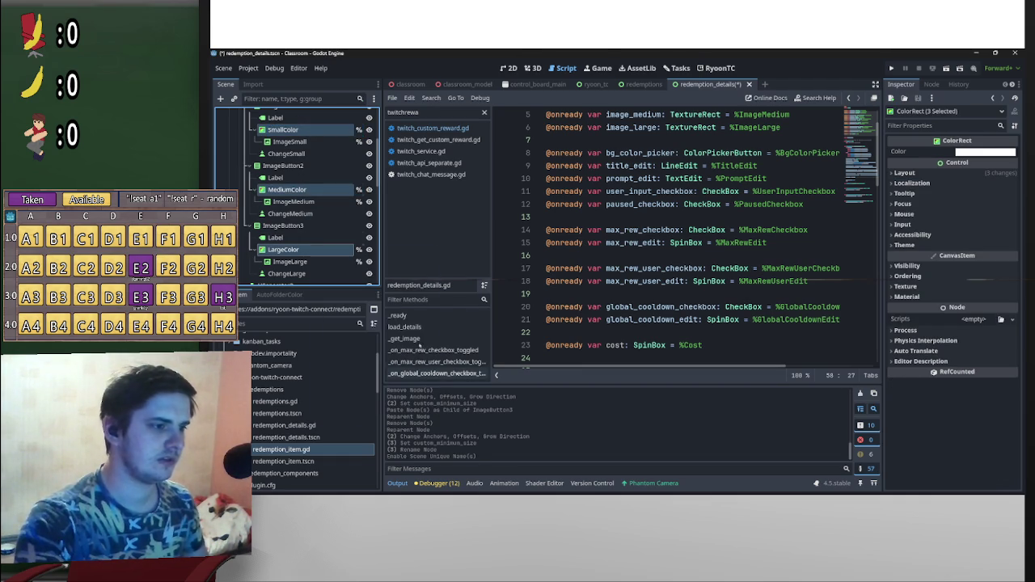
scroll(696, 227, "up", 2)
scroll(714, 221, "down", 6)
scroll(602, 251, "up", 2)
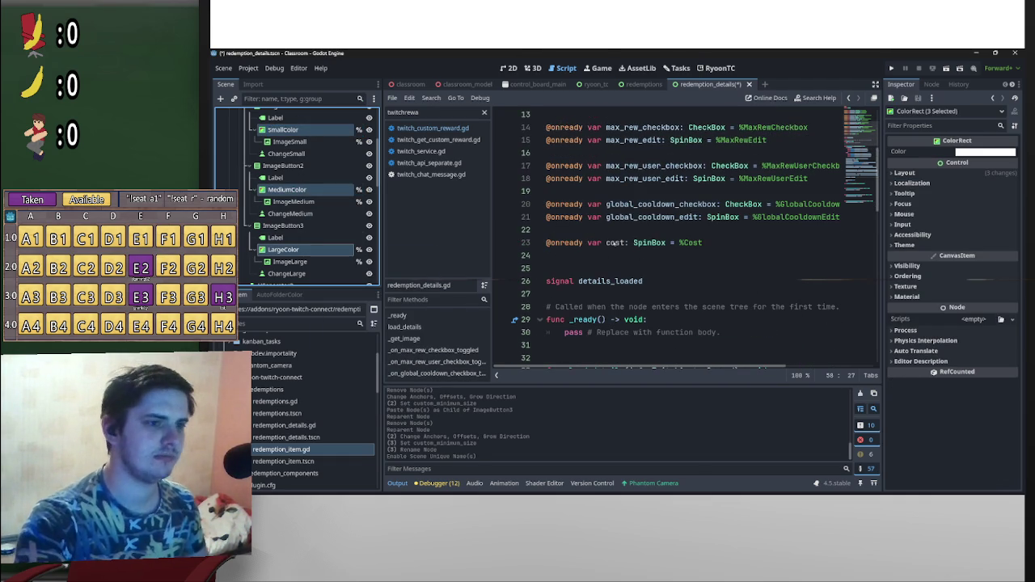
mouse_move(283, 129)
left_mouse_down()
mouse_move(593, 254)
mouse_move(597, 266)
left_mouse_up()
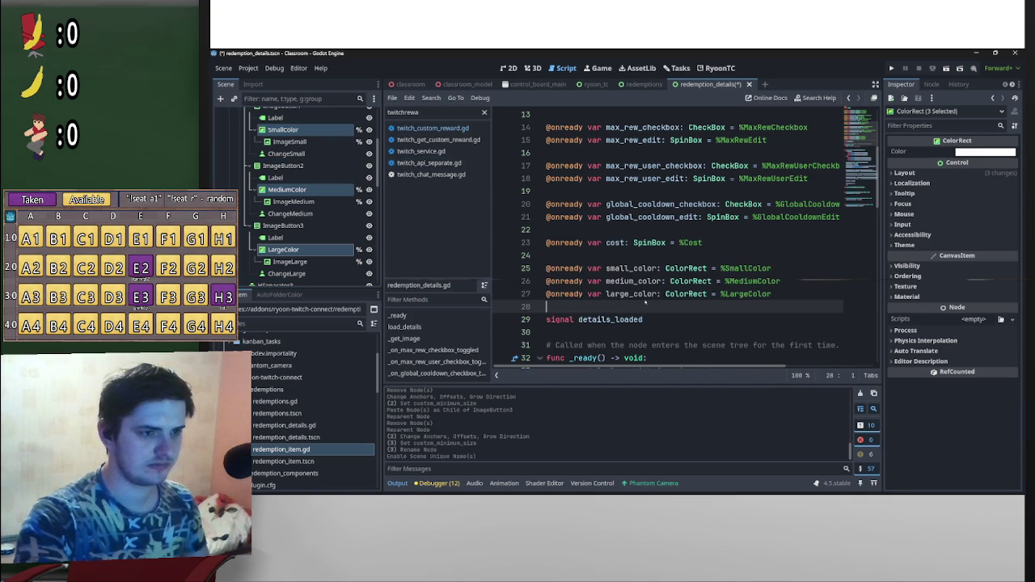
scroll(635, 283, "down", 2)
scroll(636, 283, "down", 4)
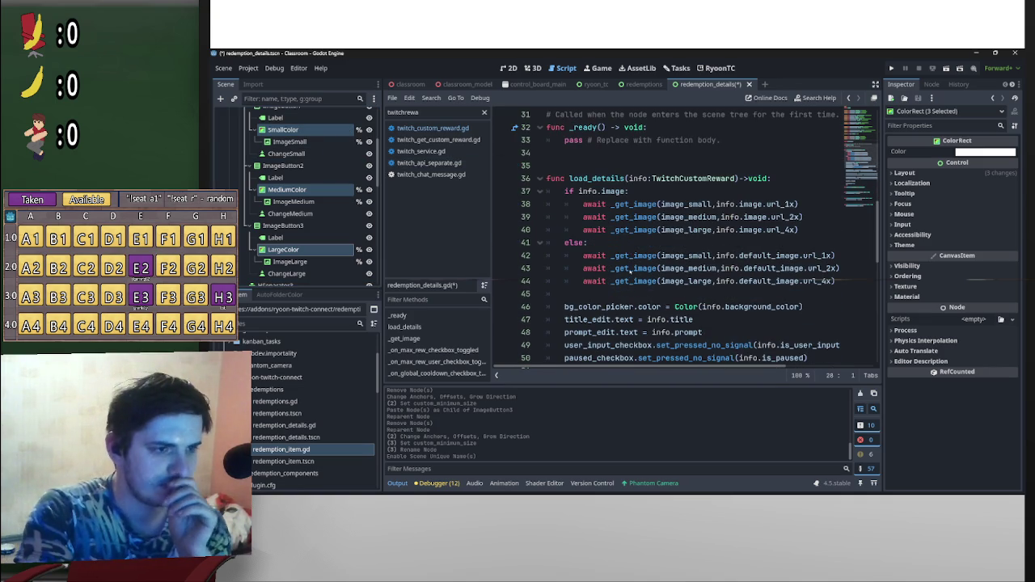
left_click(808, 307)
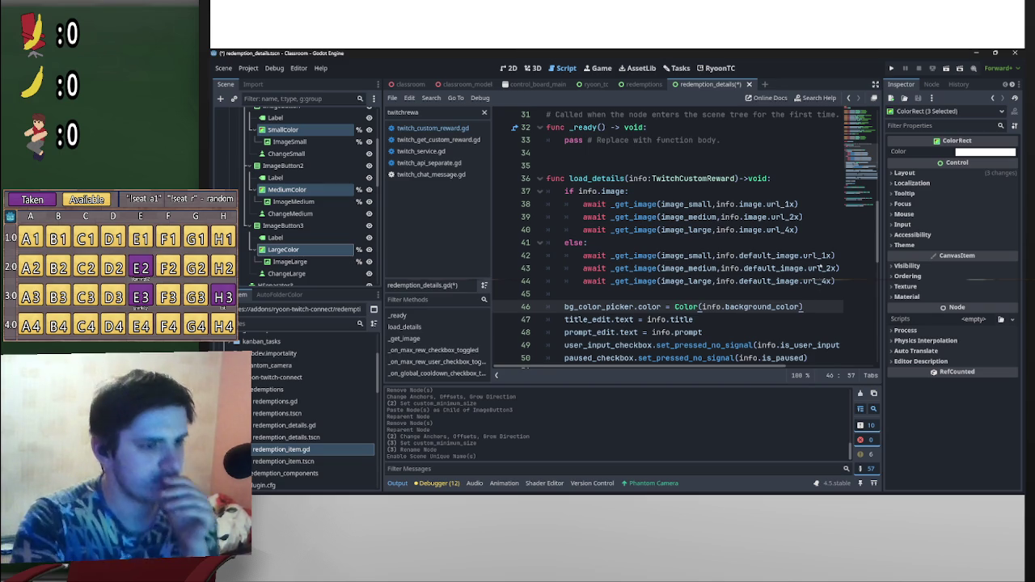
scroll(820, 268, "down", 2)
scroll(291, 206, "down", 3)
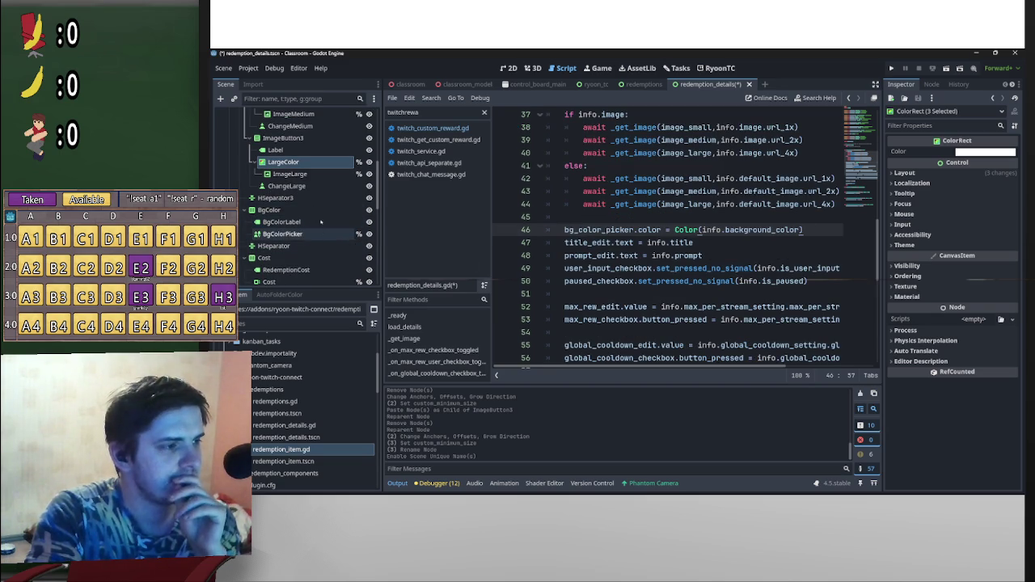
- Connect BgColorPicker's color_changed signal to a new handler and start writing its body
left_click(282, 234)
left_click(931, 84)
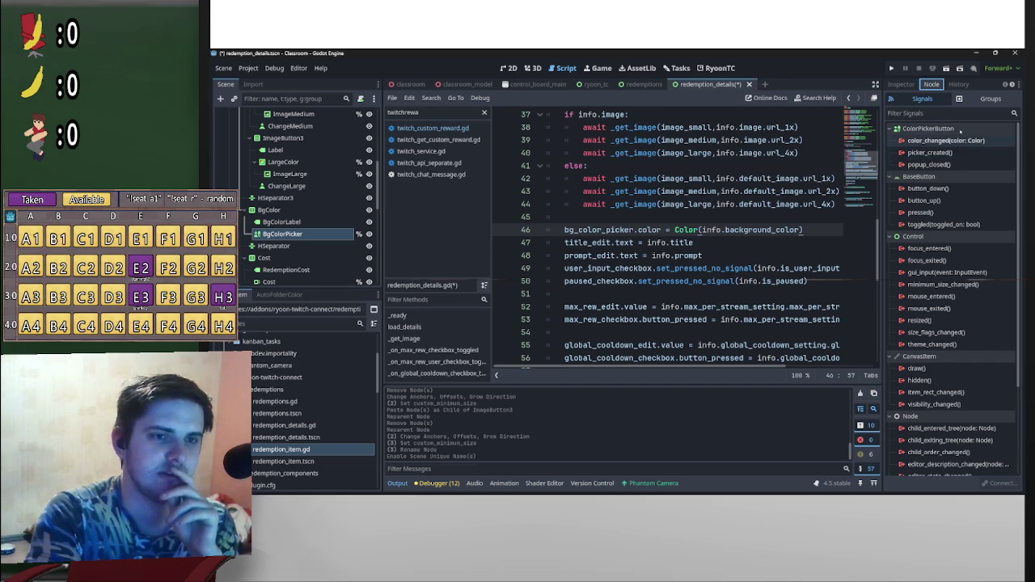
double_click(946, 141)
left_click(561, 363)
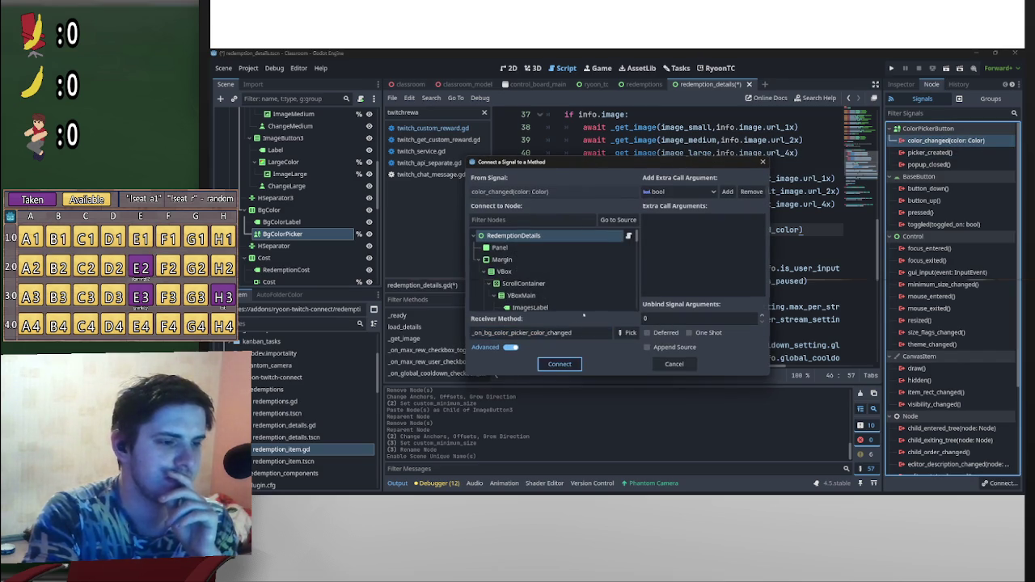
type(".")
key("BackSpace")
key("Return")
key("Return")
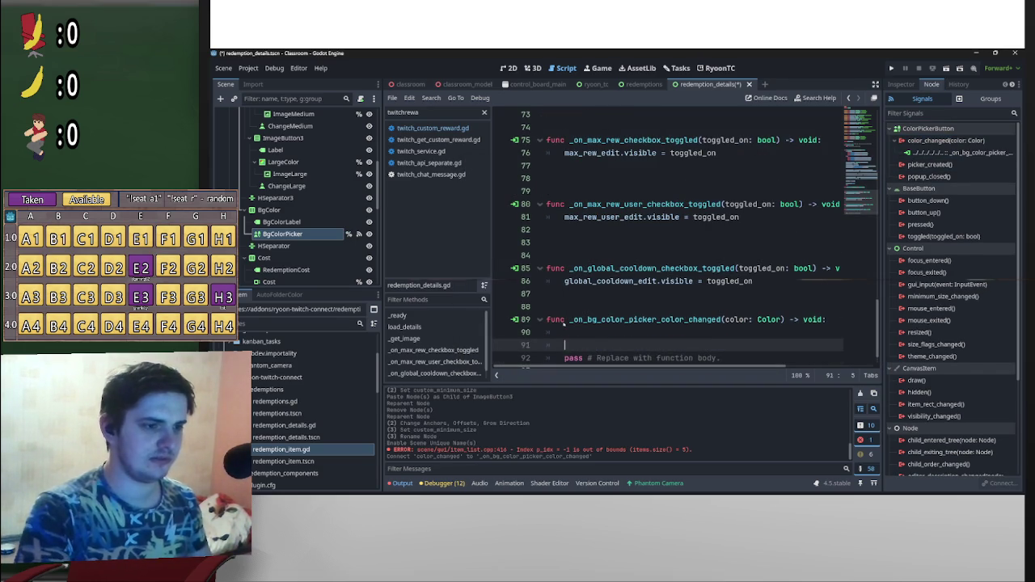
key("Up")
key("Up")
type("colo")
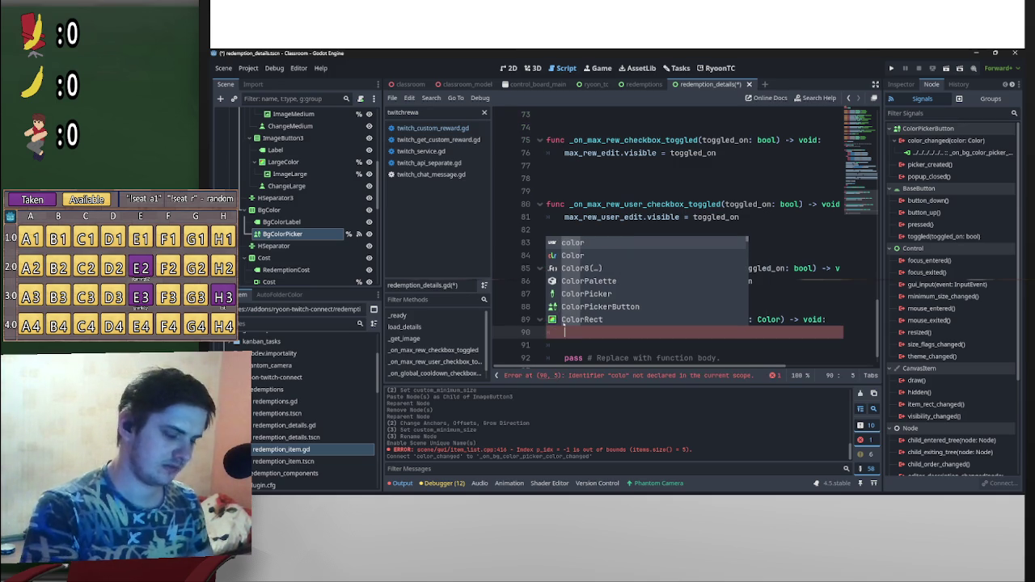
- Write small_color, large_color and medium_color lines in the colour-changed handler
key("BackSpace")
key("BackSpace")
key("BackSpace")
type("small")
key("Return")
key("Return")
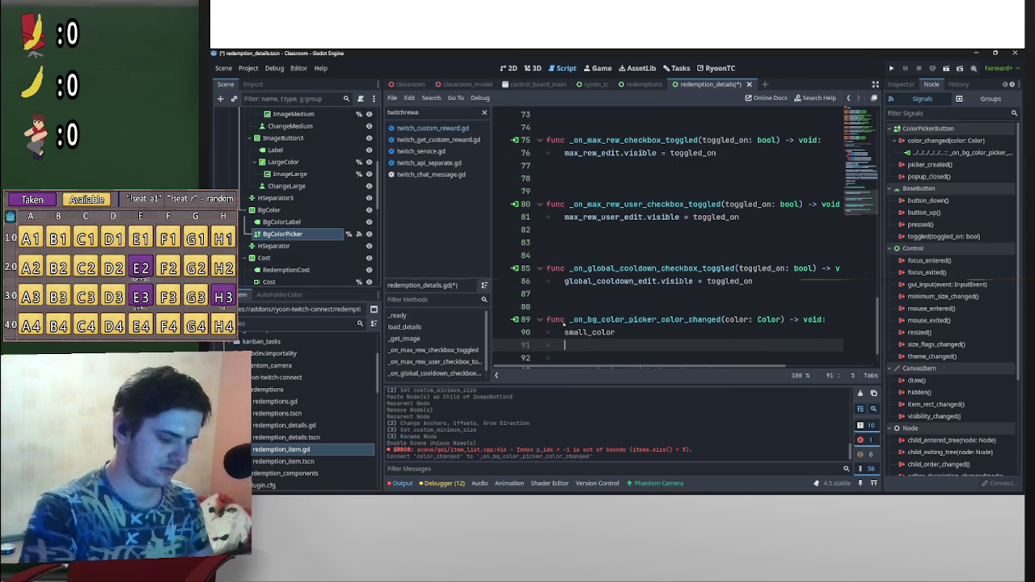
type("larg")
key("Return")
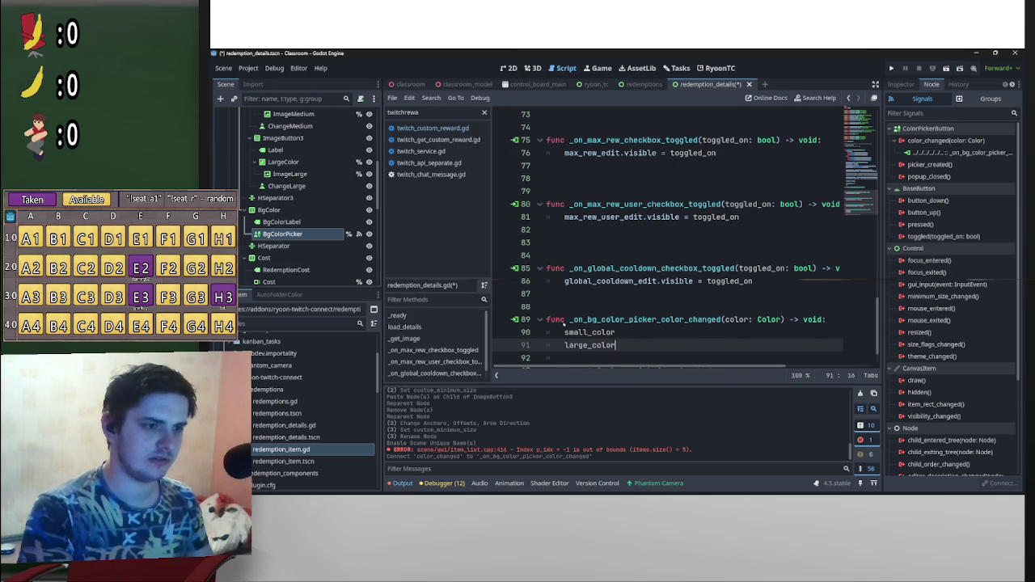
key("Return")
type("me")
key("Return")
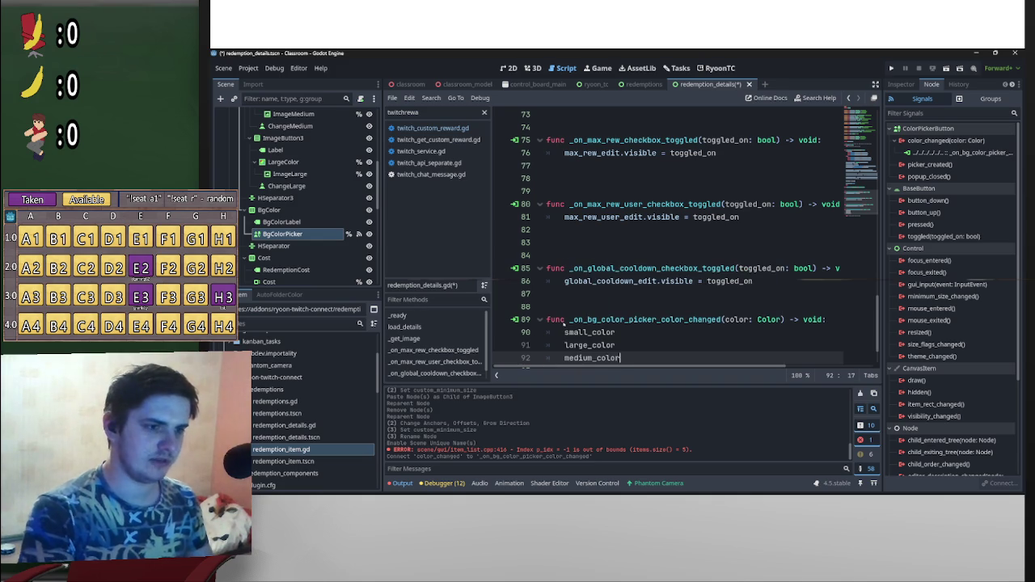
- Append .color = color to all three lines, save, and run the project to test
key("shift+alt+Up")
key("shift+alt+Up")
type(".color = co")
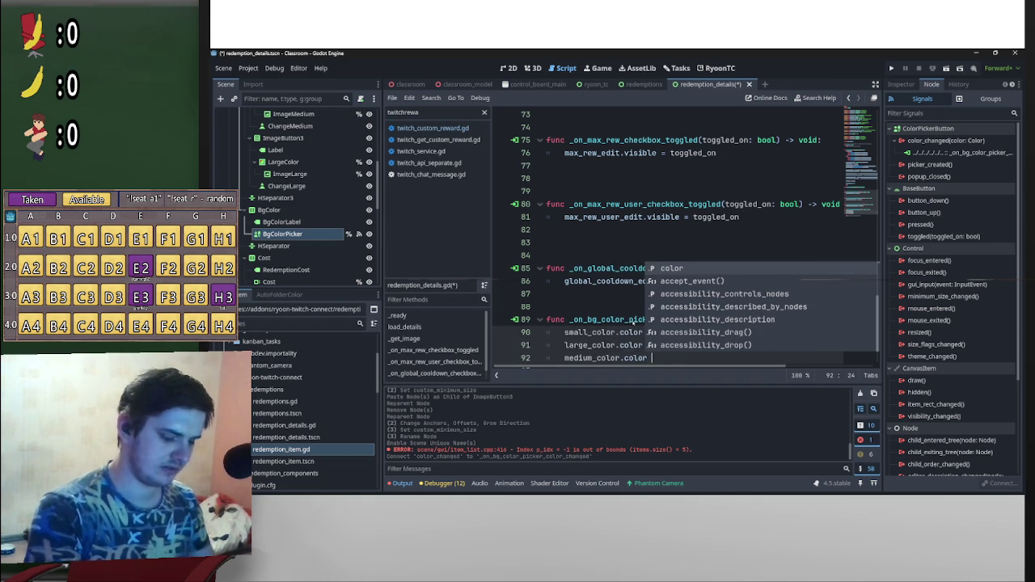
type("lor")
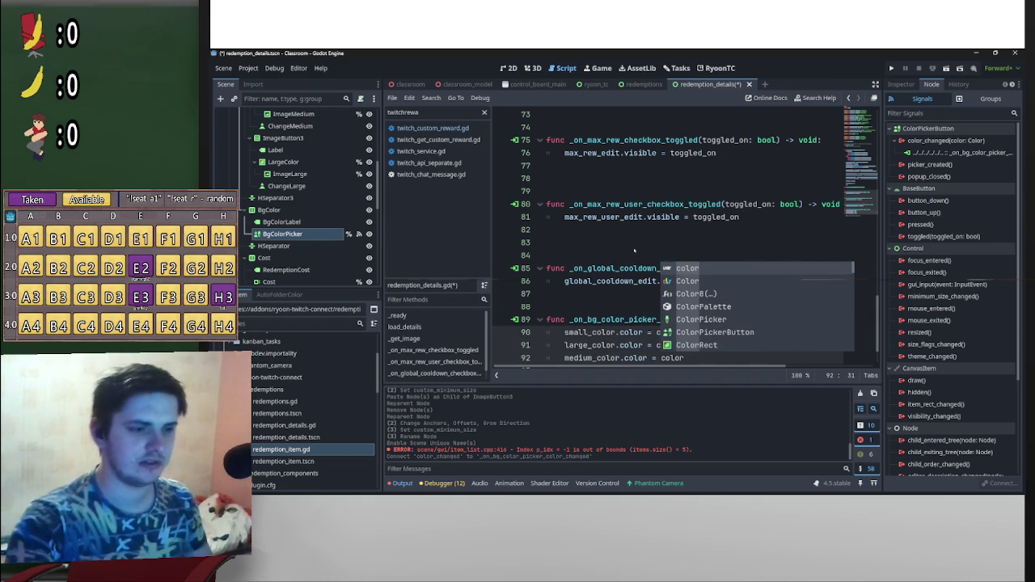
key("Return")
left_click(712, 255)
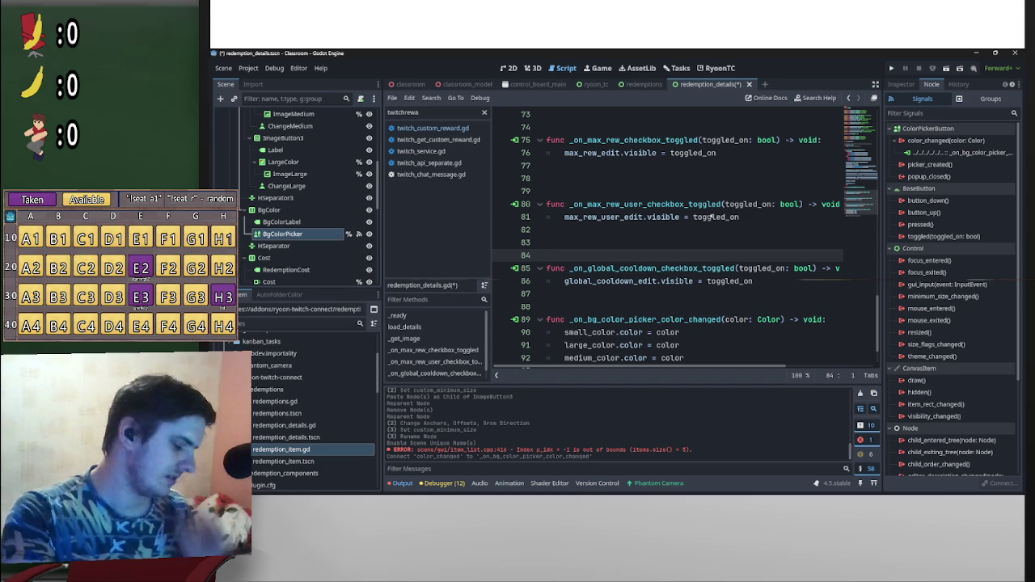
key("ctrl+s")
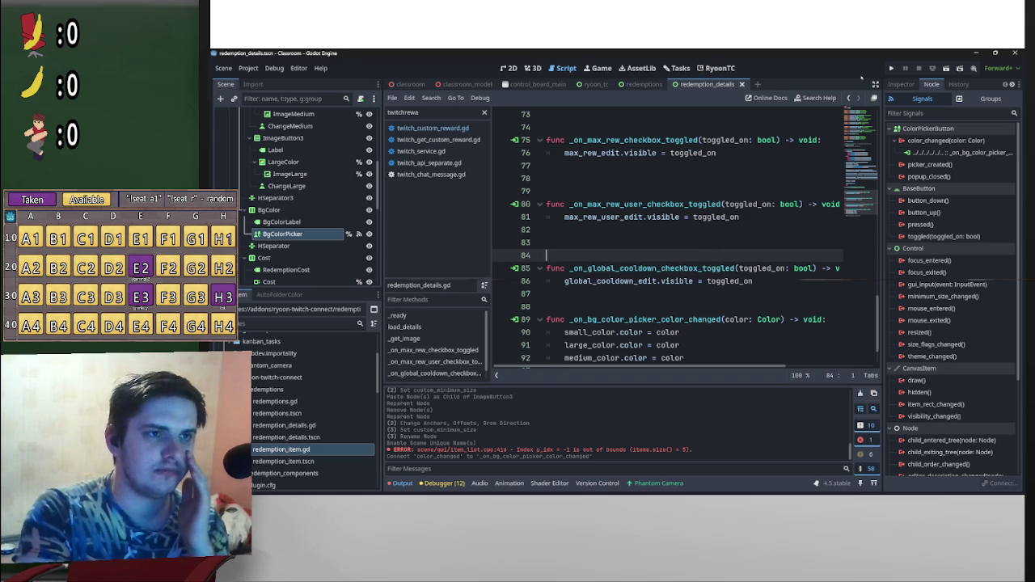
key("ctrl+Tab")
left_click(947, 65)
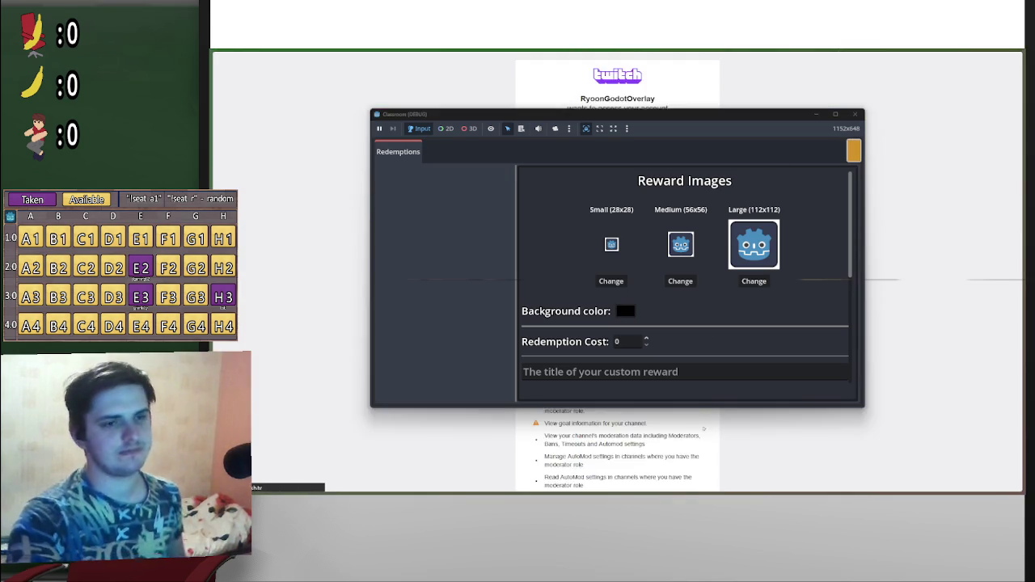
- Confirm Throw banana's image frames turned tan, then stop the running game
scroll(664, 440, "down", 10)
scroll(664, 440, "up", 2)
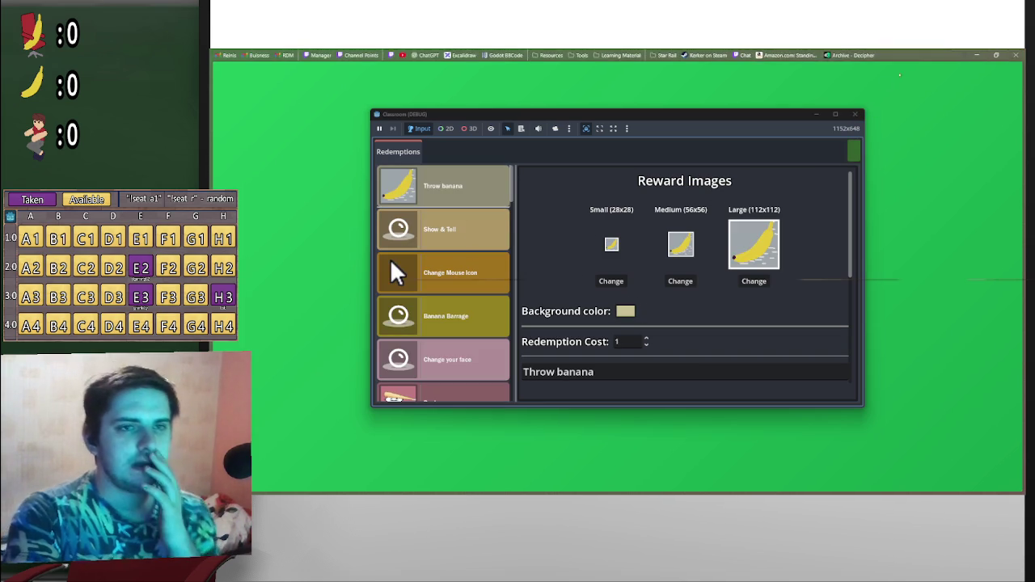
key("F8")
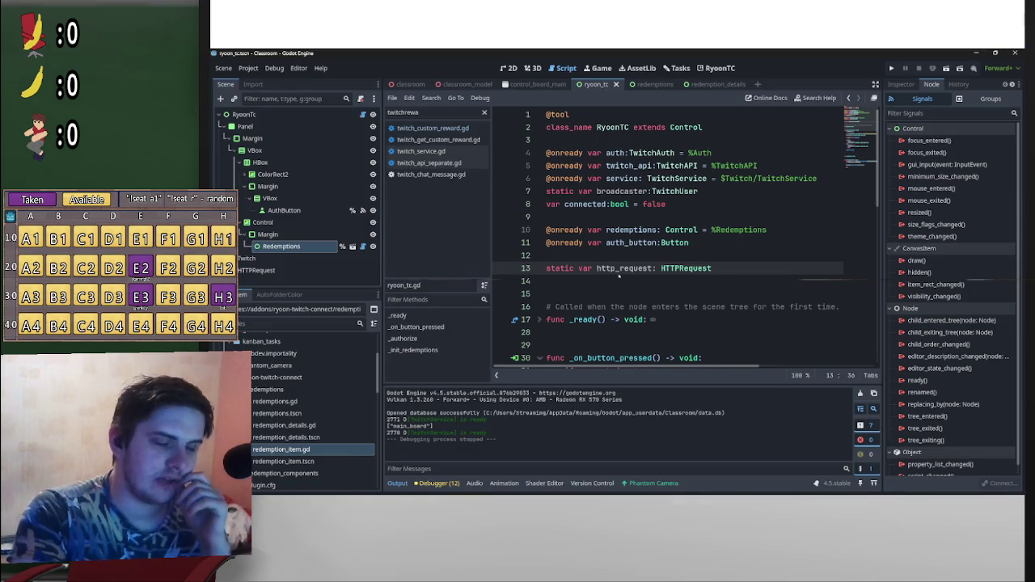
- Return to redemption_details.gd and select the ends of the large and medium colour lines
scroll(660, 268, "down", 8)
scroll(662, 267, "up", 7)
scroll(665, 262, "down", 7)
scroll(665, 263, "down", 3)
scroll(665, 264, "up", 3)
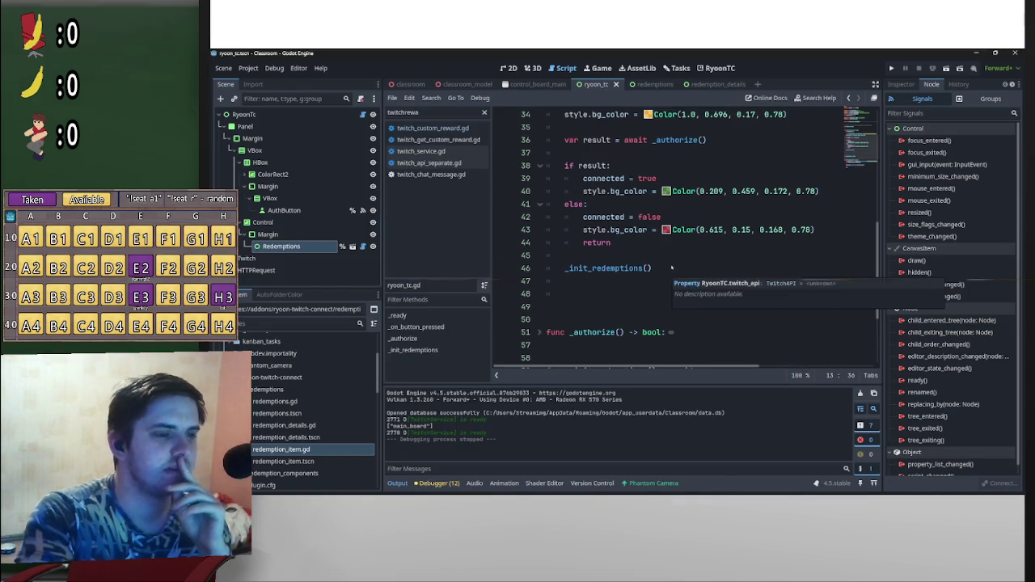
left_click(706, 84)
scroll(647, 243, "down", 2)
left_click_drag(685, 307, 565, 281)
- Add a blank line 47 in load_details after the bg_color_picker.color assignment
scroll(564, 275, "up", 20)
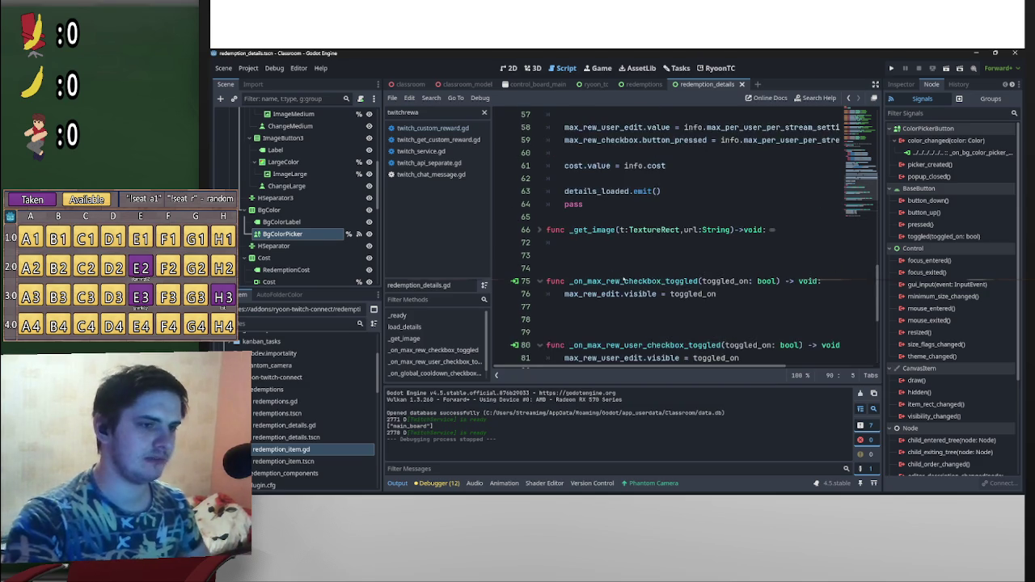
scroll(615, 243, "down", 9)
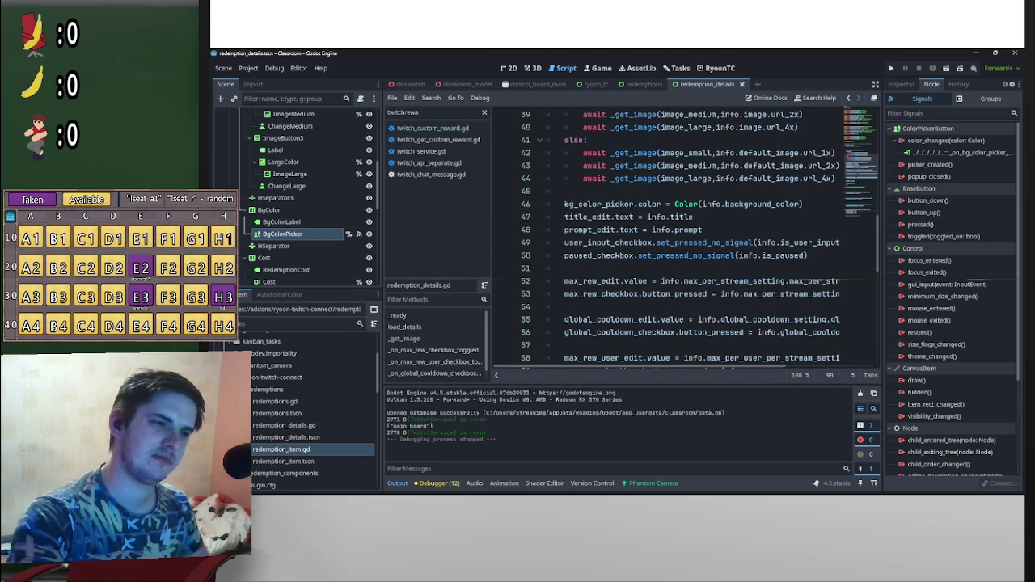
left_click(565, 216)
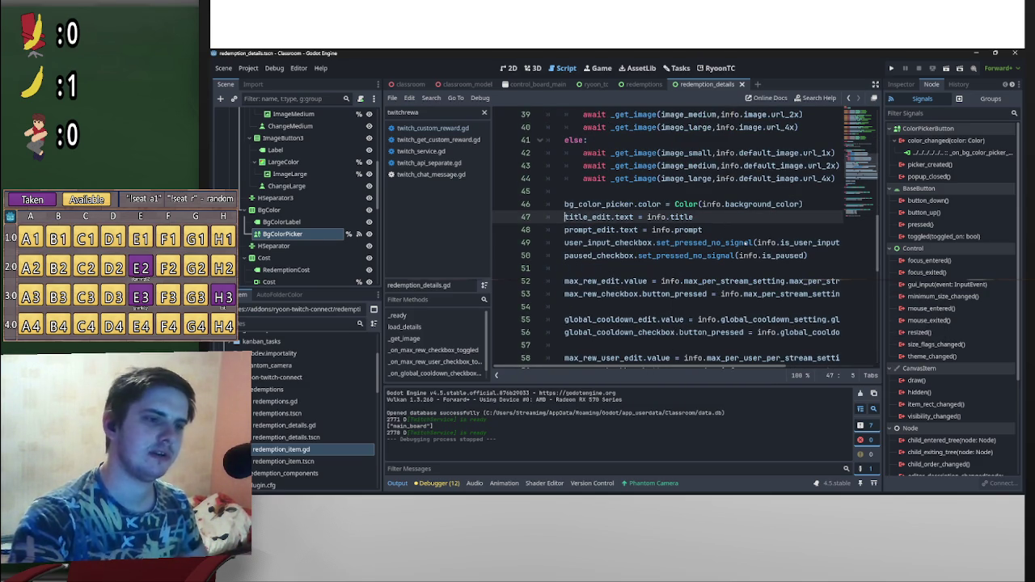
key("Return")
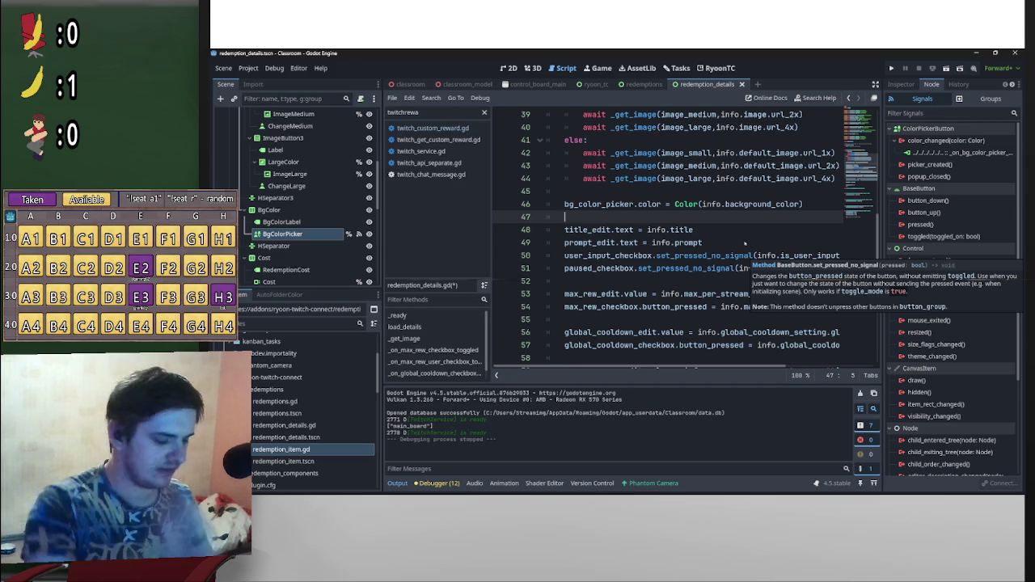
scroll(734, 227, "down", 13)
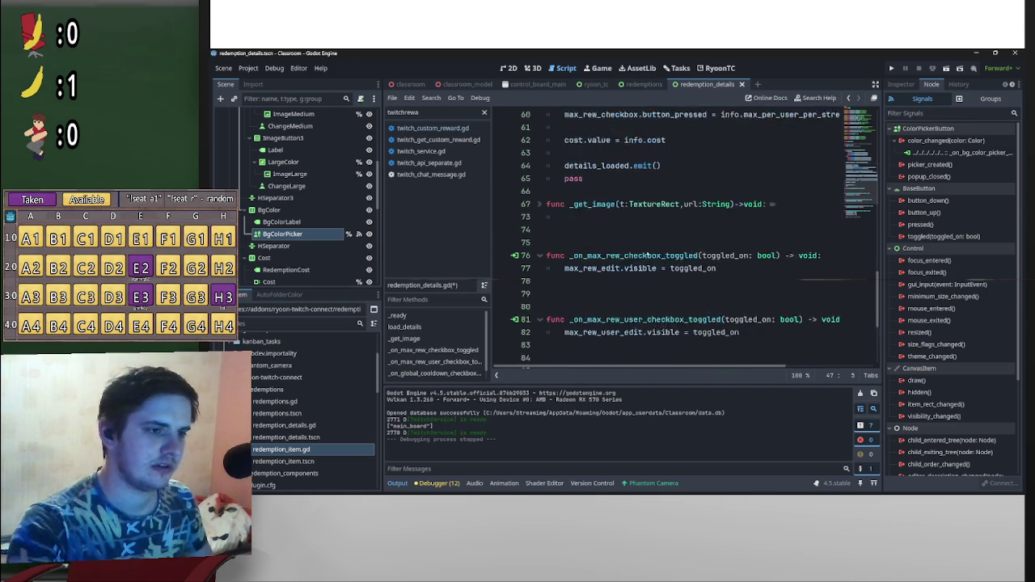
left_click_drag(570, 268, 784, 268)
key("ctrl+c")
scroll(708, 239, "up", 6)
scroll(708, 239, "up", 10)
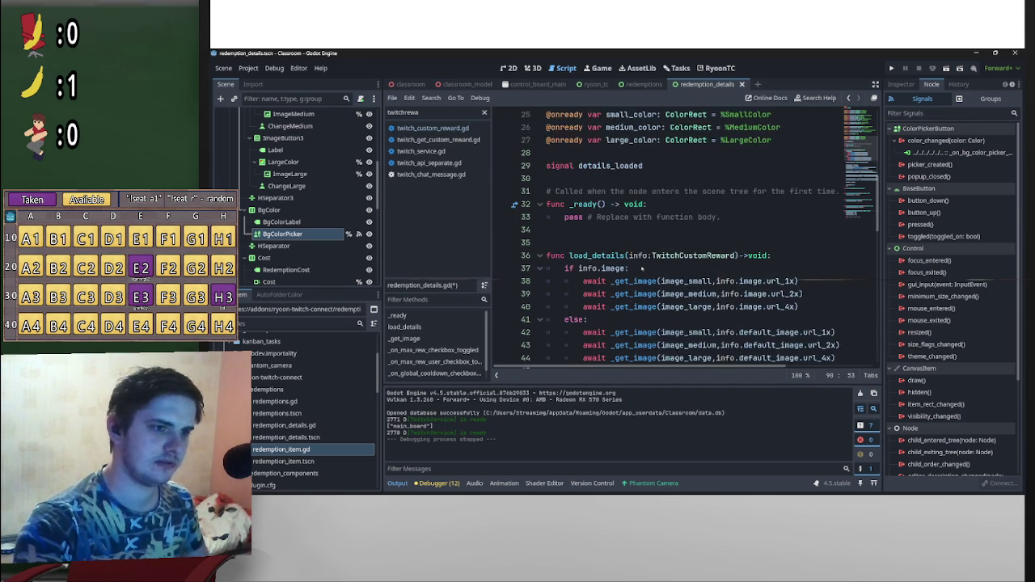
scroll(619, 268, "down", 6)
- Try pasting a colour-changed handler call with Color(info.background_color) on line 47, then undo
left_click(600, 202)
key("ctrl+v")
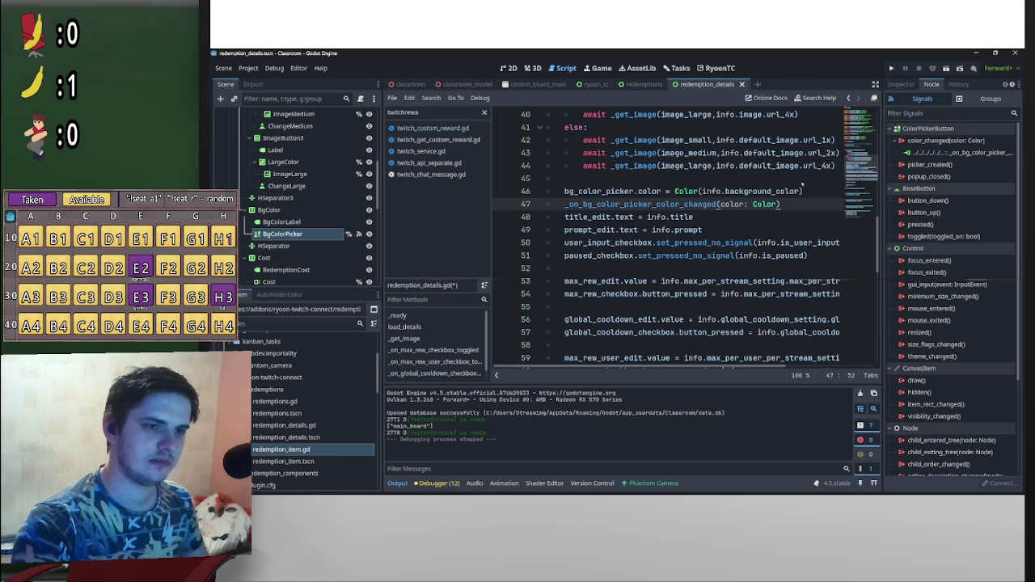
left_click_drag(803, 191, 674, 191)
key("ctrl+c")
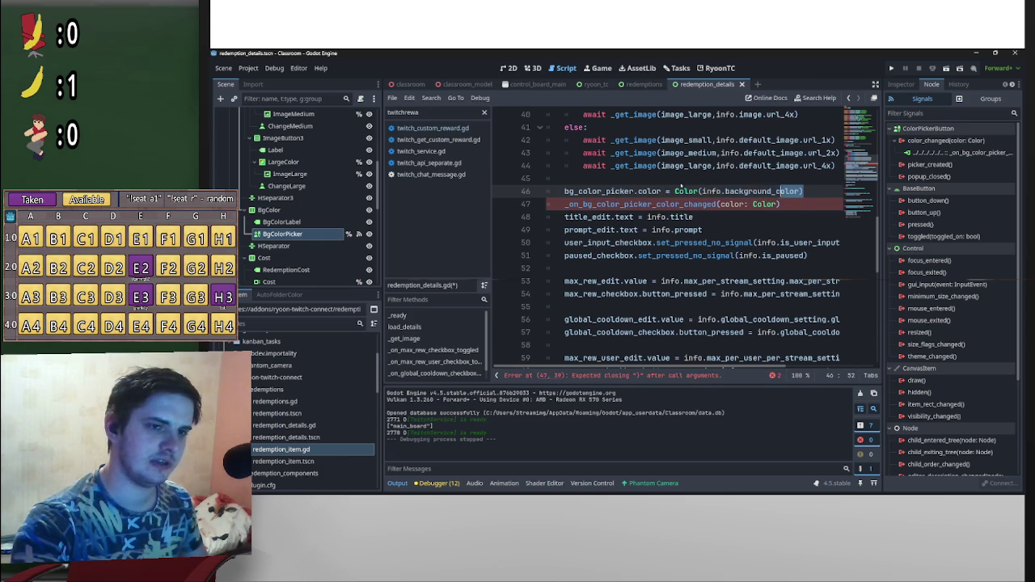
left_click_drag(776, 204, 720, 203)
key("ctrl+v")
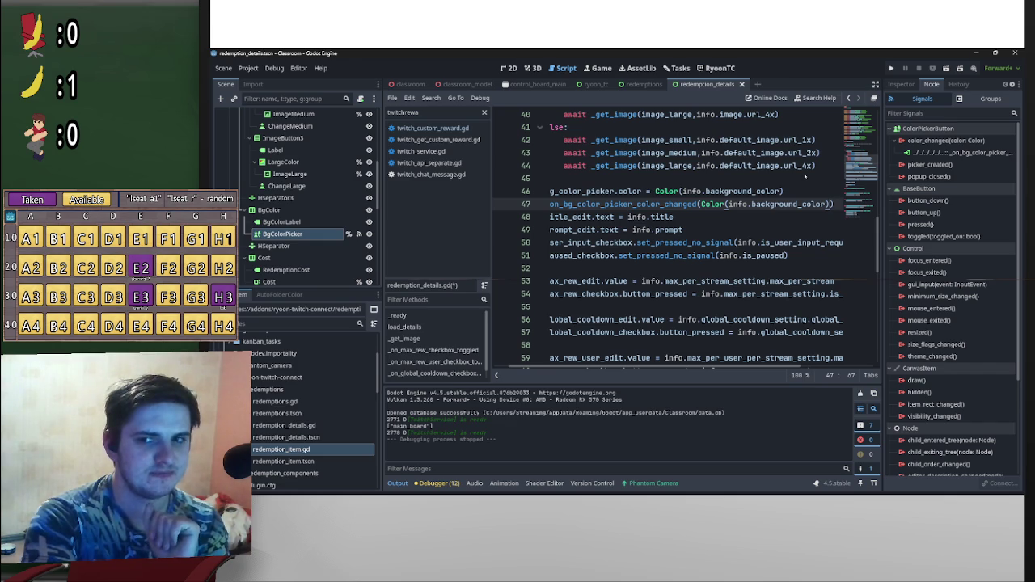
key("shift+Home")
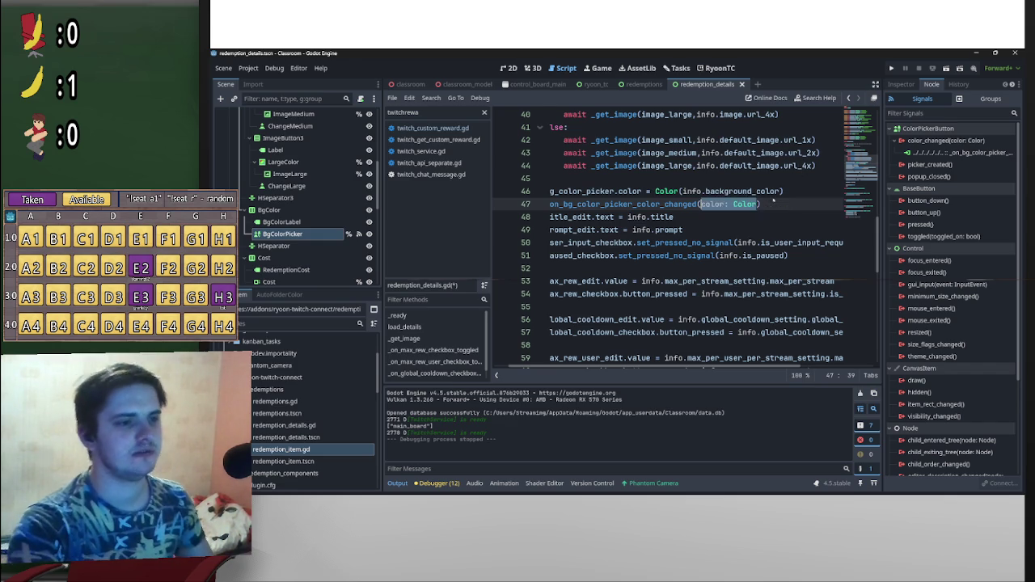
key("BackSpace")
key("ctrl+v")
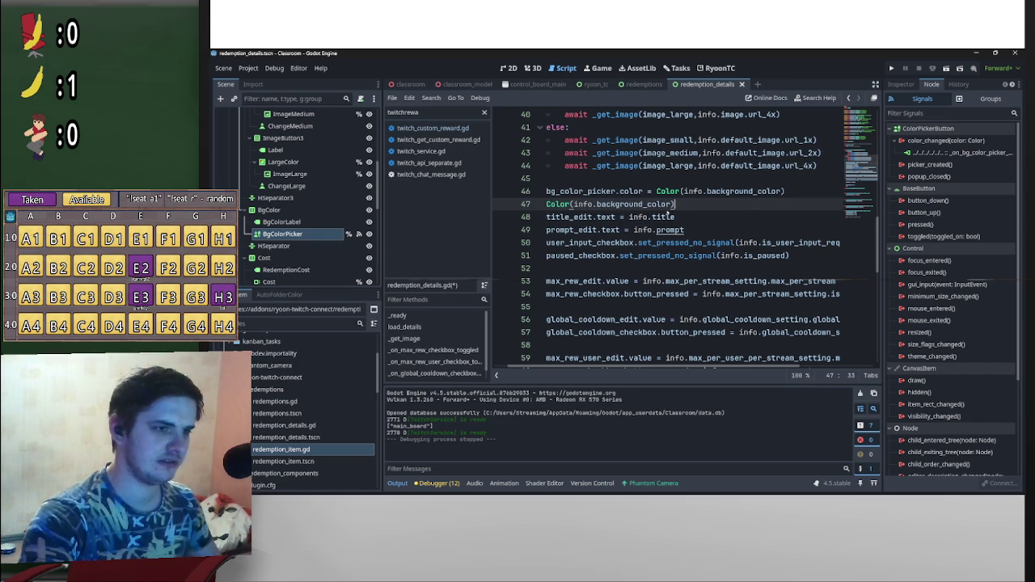
key("ctrl+z")
- Paste the small, large and medium colour assignments from clipboard history into lines 47–49
key("super+v")
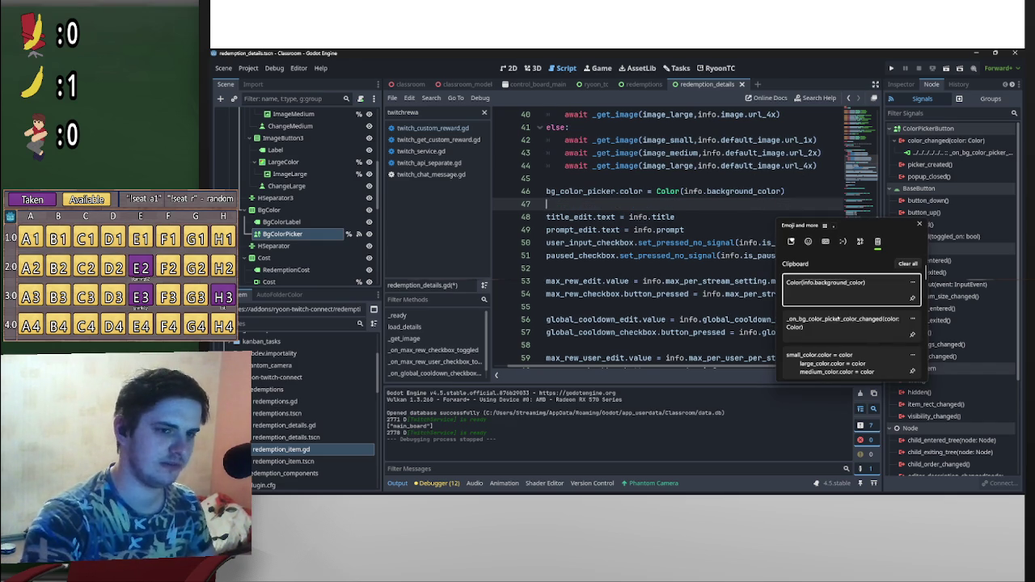
key("Down")
key("Down")
key("Return")
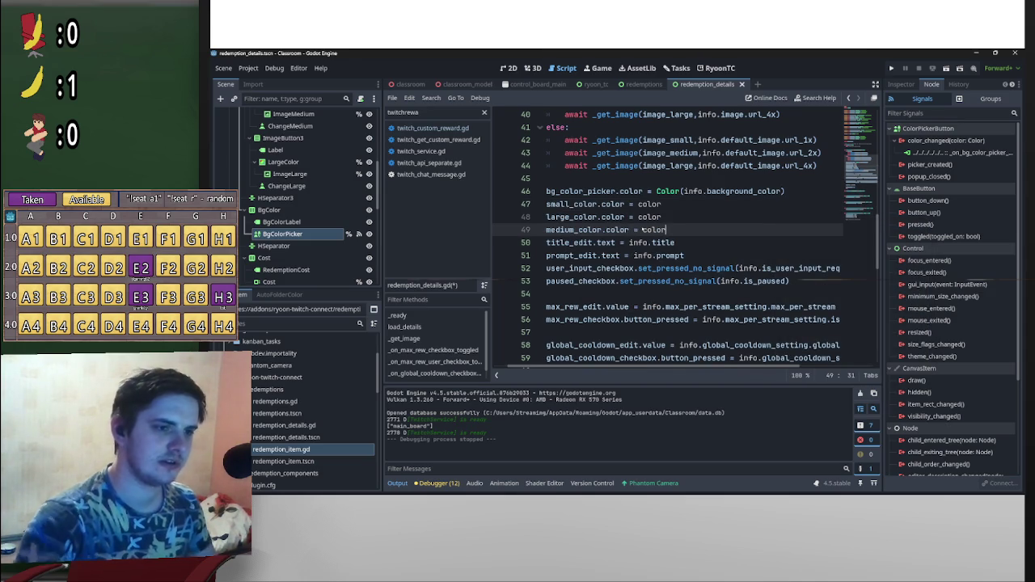
key("Return")
- Replace each assigned 'color' with Color(info.background_color) using multi-select, and save the script
left_click_drag(785, 191, 656, 191)
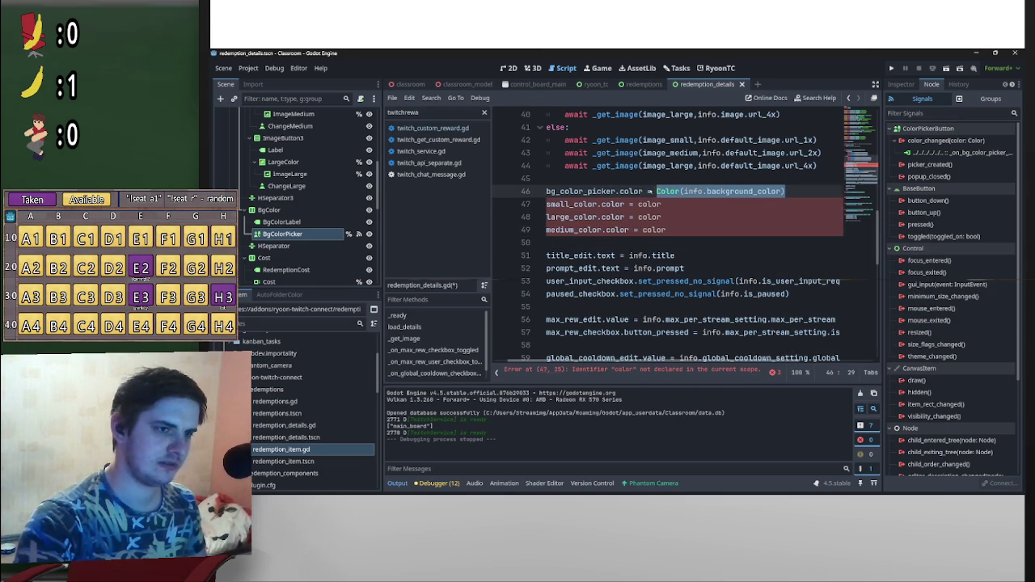
double_click(643, 204)
key("ctrl+d")
key("ctrl+d")
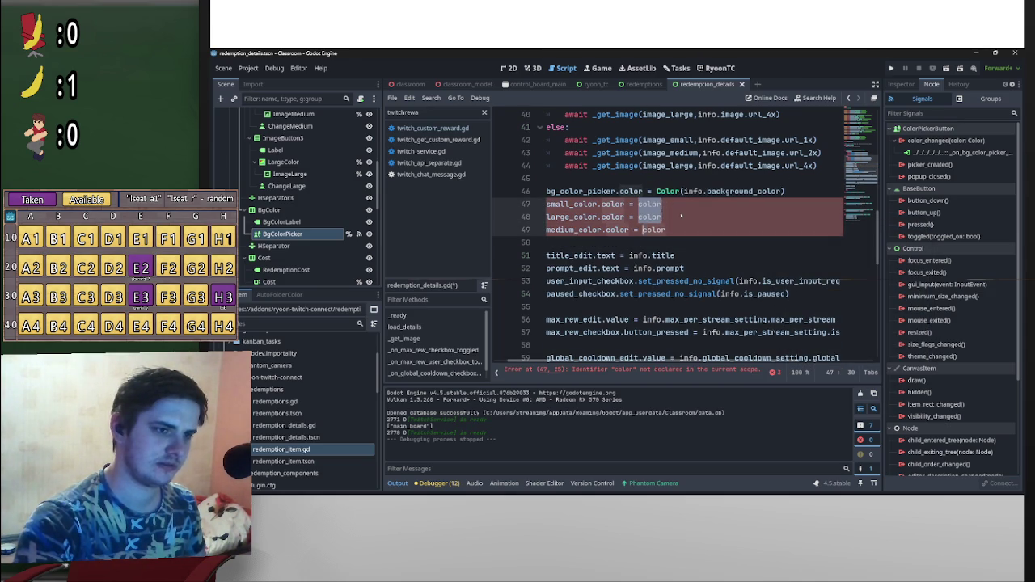
key("ctrl+v")
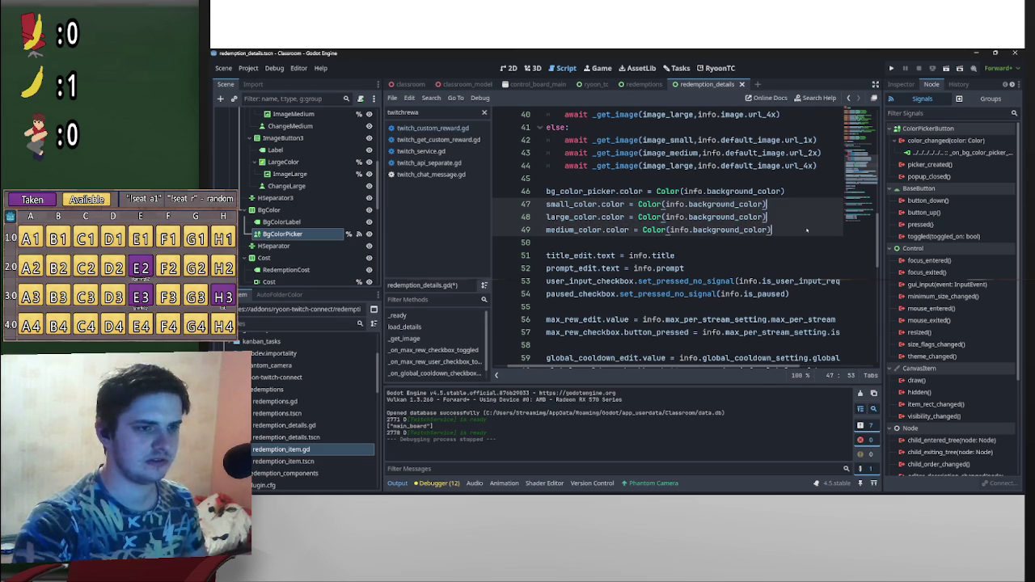
key("ctrl+s")
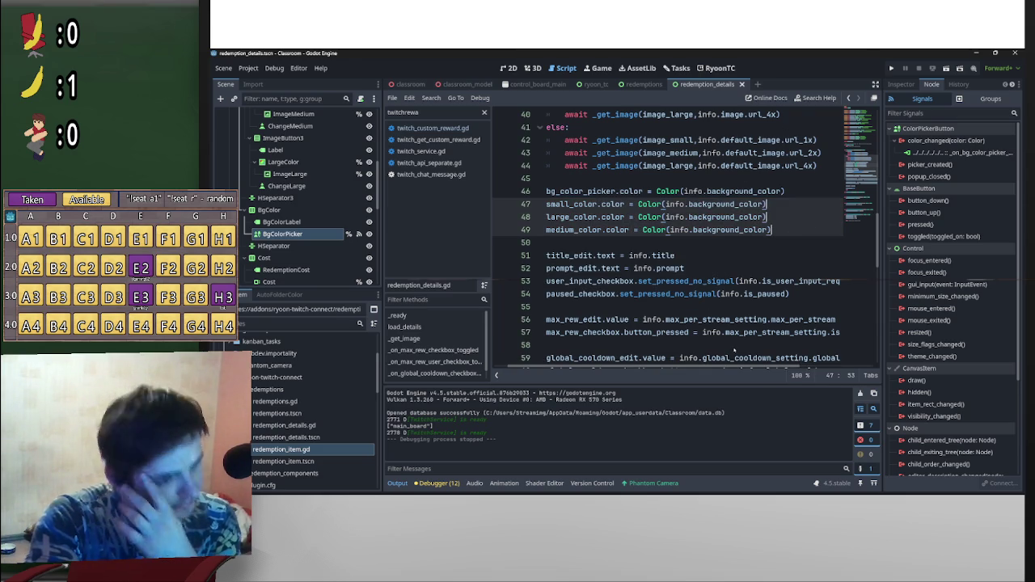
scroll(581, 344, "left", 1)
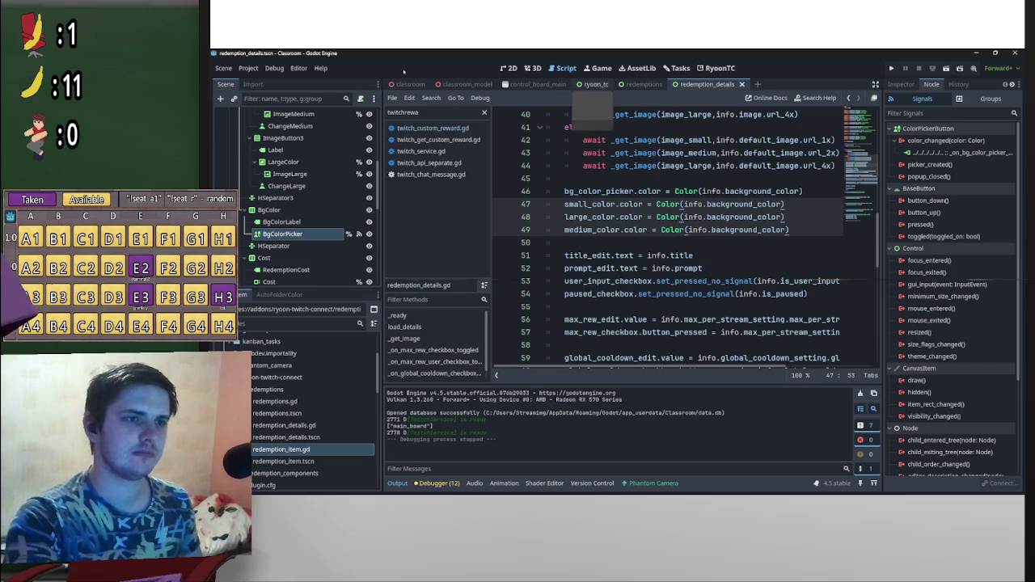
left_click(248, 68)
- Open and close Project Settings' Plugins list, then switch to the RyoonTC redemption panel
left_click(260, 81)
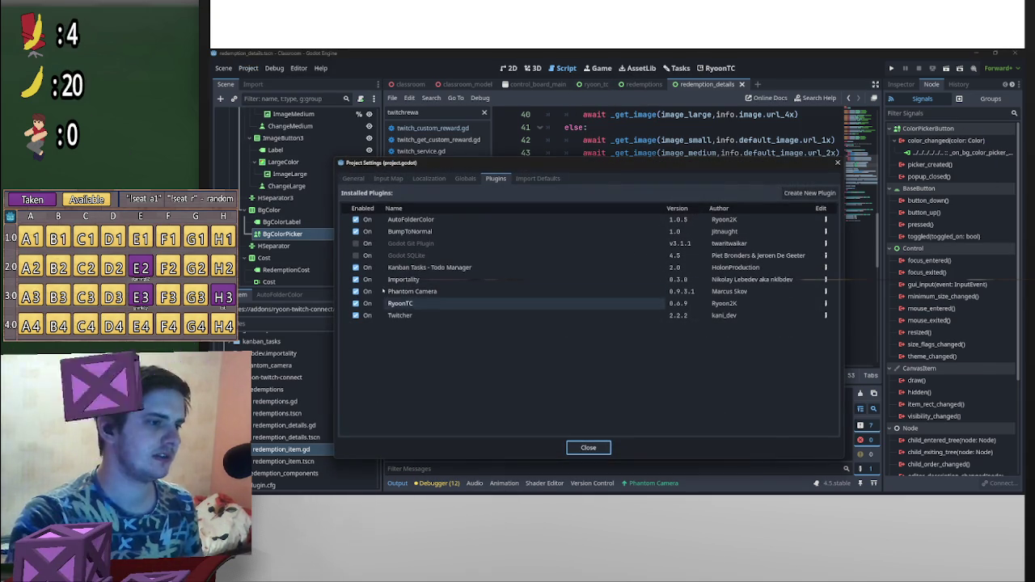
left_click(588, 447)
left_click(720, 68)
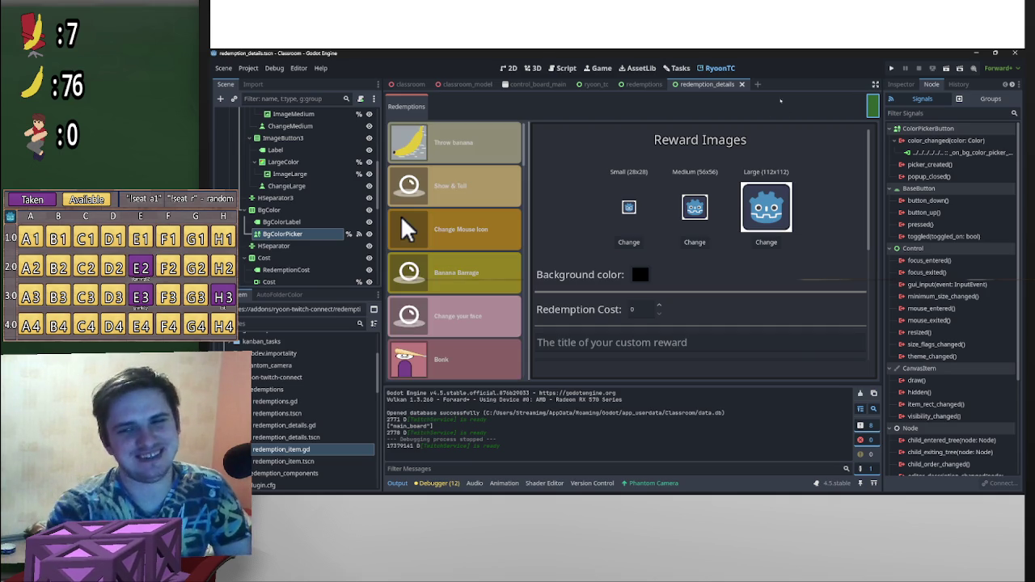
- Compare image frame colours for Throw banana, Show & Tell and Banana Barrage rewards
left_click(456, 140)
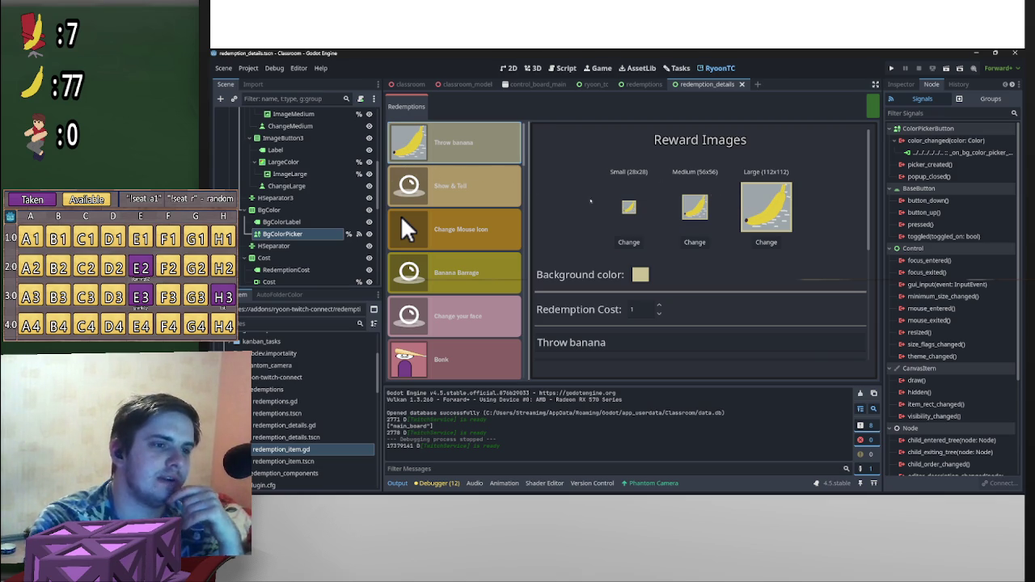
left_click(473, 176)
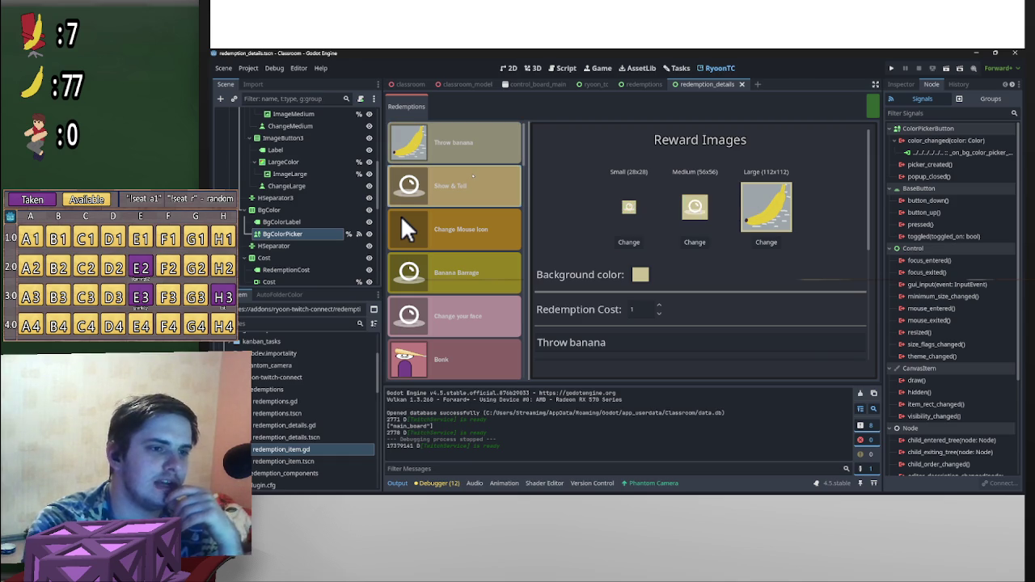
left_click(517, 275)
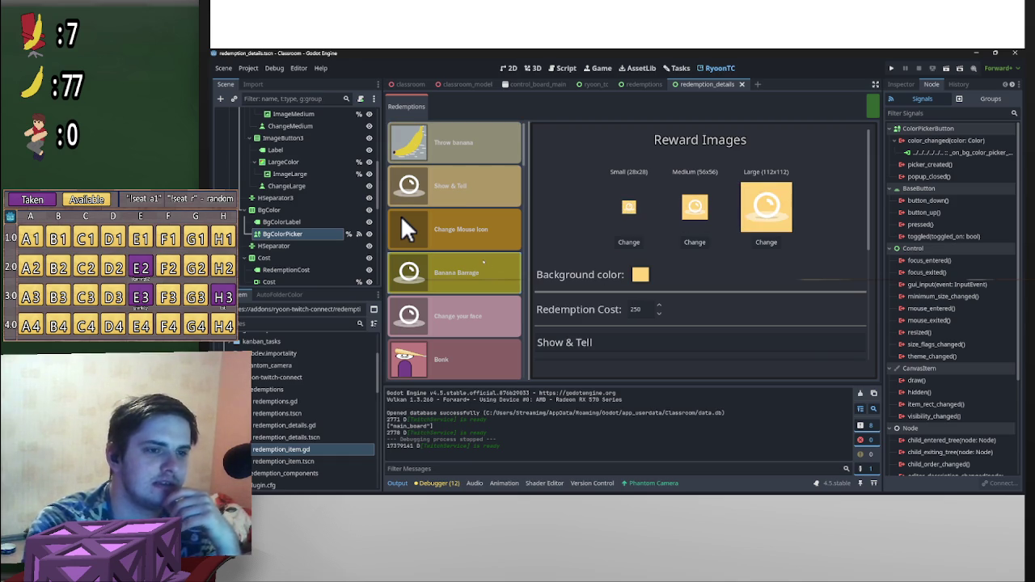
left_click_drag(400, 215, 400, 119)
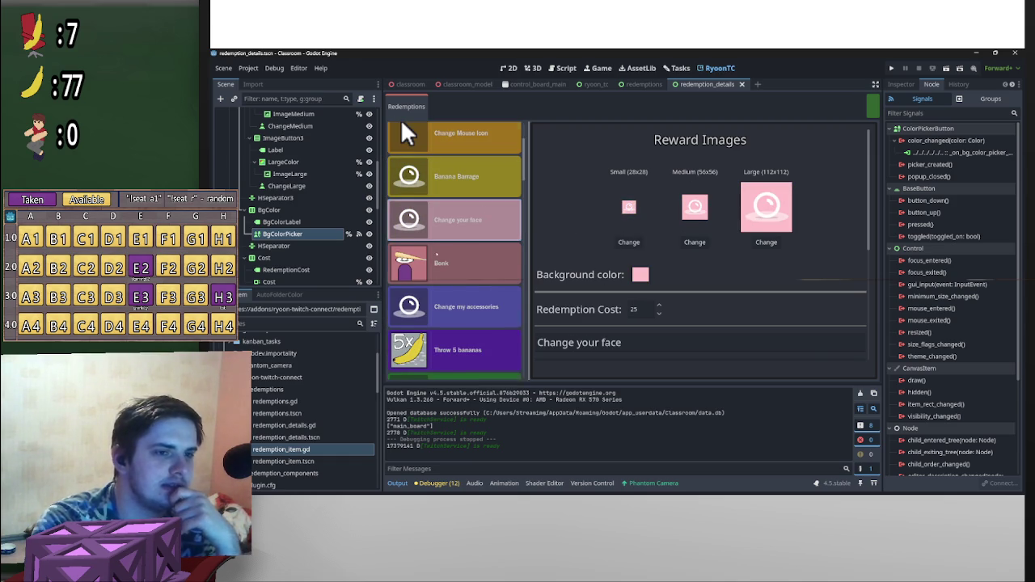
scroll(477, 201, "down", 2)
- Check Change my accessories, ending on Bonk with pink frames and cost 75
left_click(477, 201)
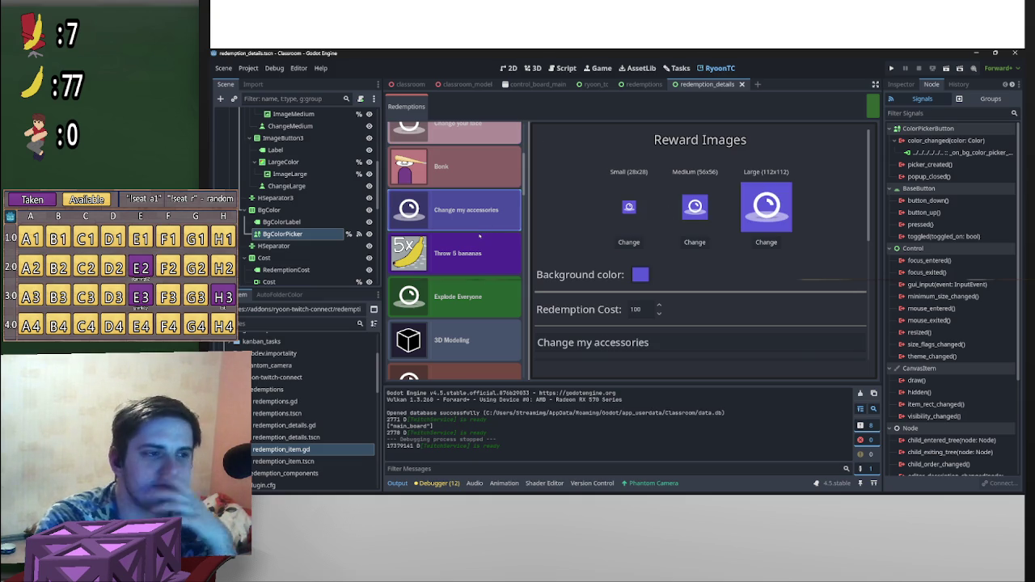
scroll(400, 119, "down", 1)
scroll(400, 119, "up", 3)
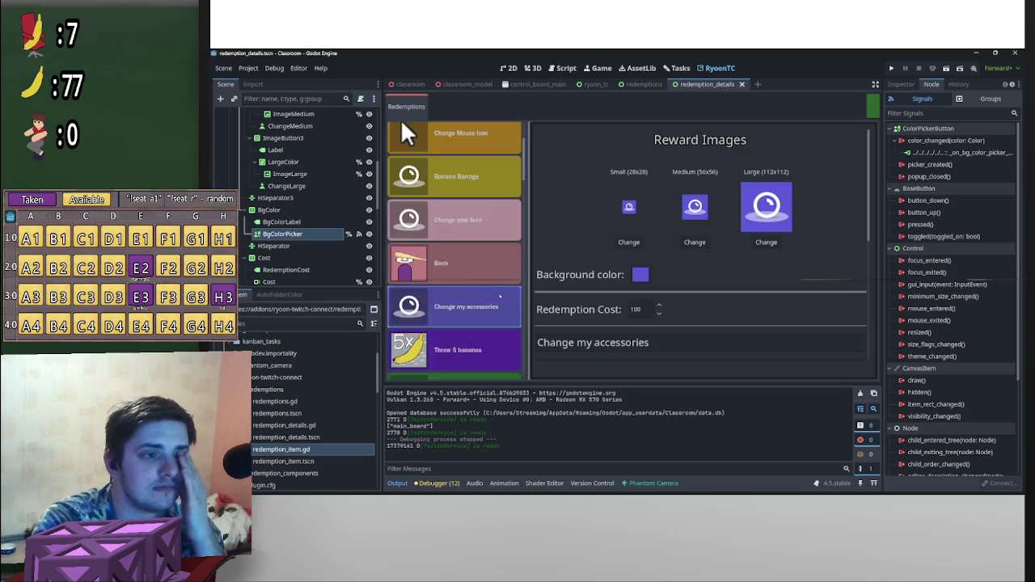
scroll(402, 123, "up", 3)
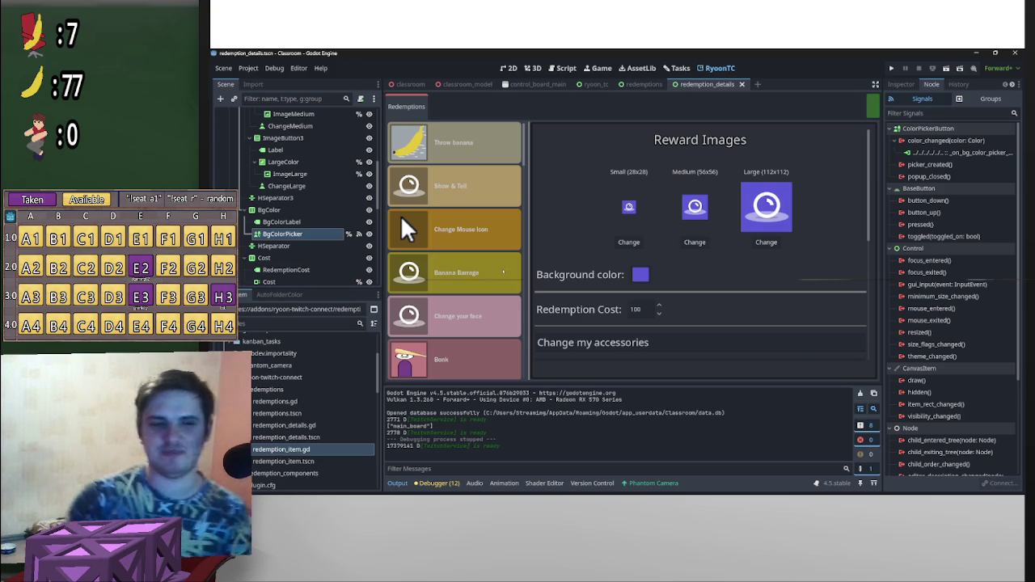
scroll(728, 242, "down", 3)
scroll(776, 212, "up", 2)
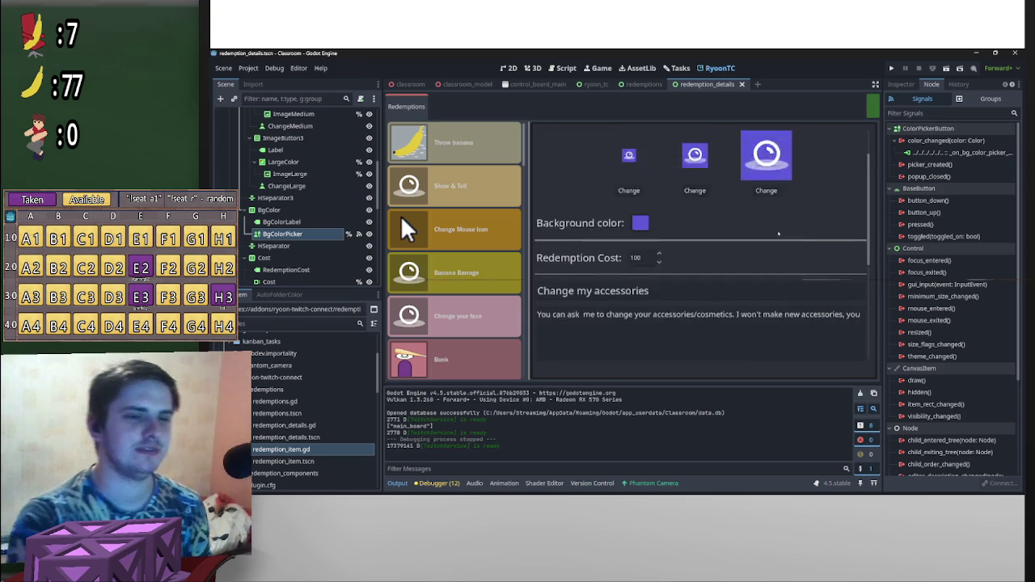
scroll(776, 211, "up", 2)
scroll(628, 258, "down", 3)
scroll(628, 257, "up", 2)
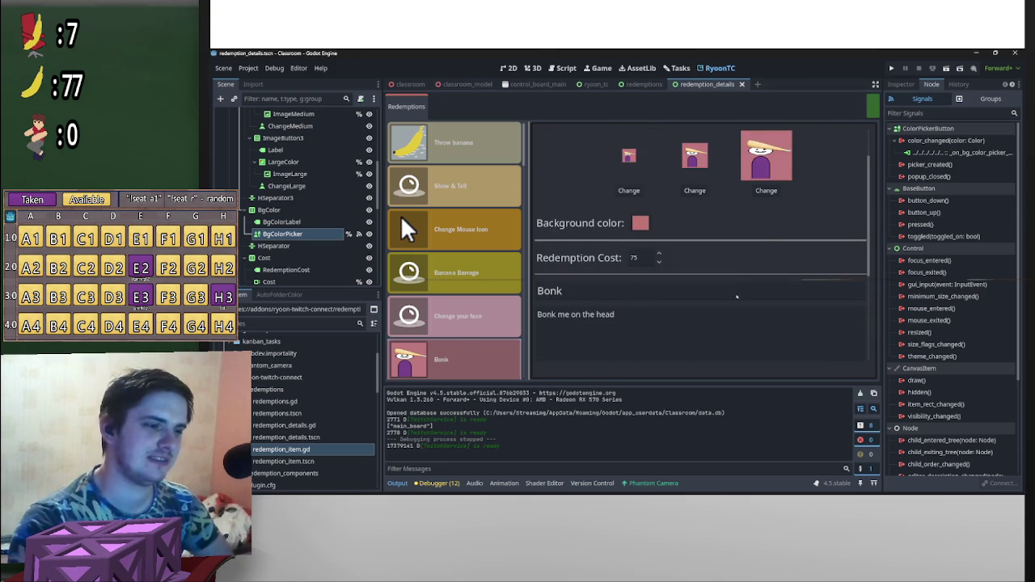
scroll(753, 293, "down", 2)
scroll(760, 292, "up", 3)
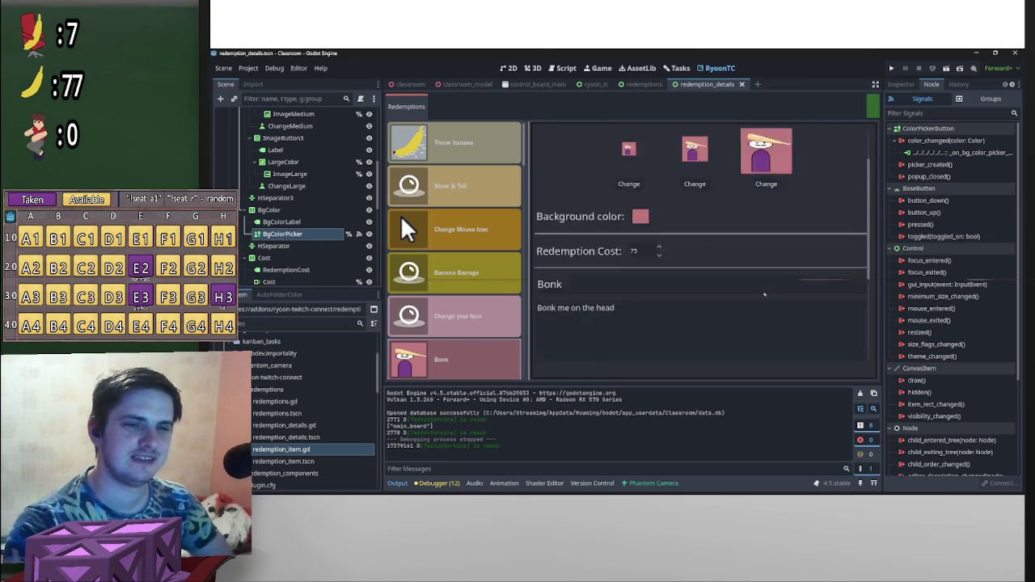
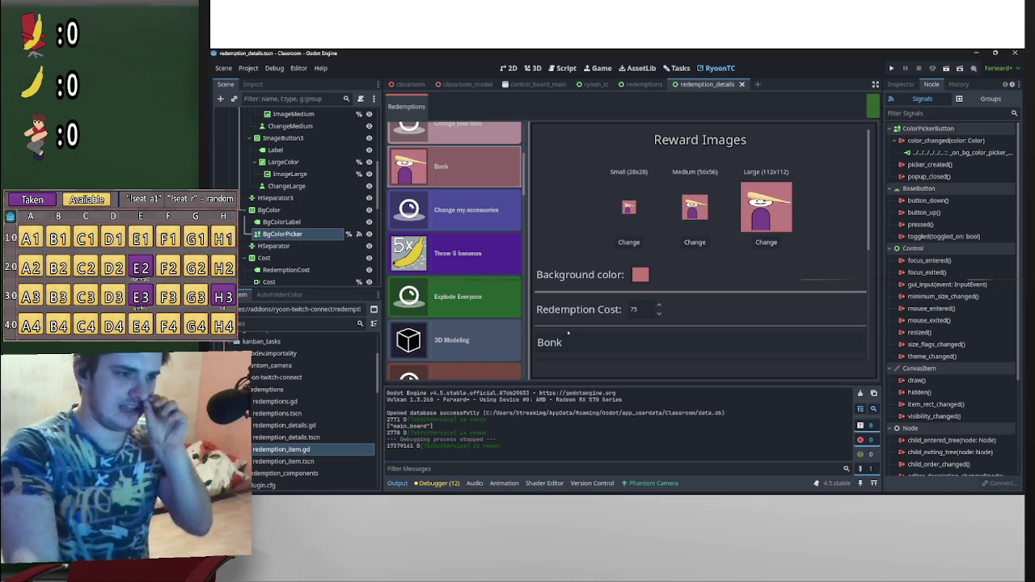
- Switch from the Bonk redemption to Banana Barrage (yellow, cost 75, 'Throw 75 projectiles') and focus its name field
scroll(700, 243, "down", 5)
scroll(454, 250, "up", 3)
scroll(407, 230, "up", 3)
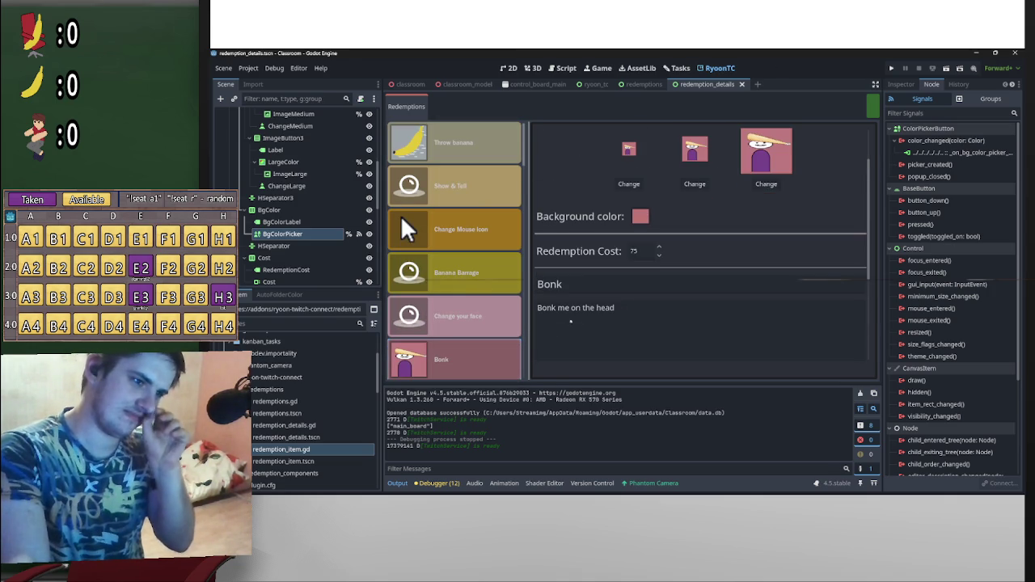
key("Tab")
left_click(570, 275)
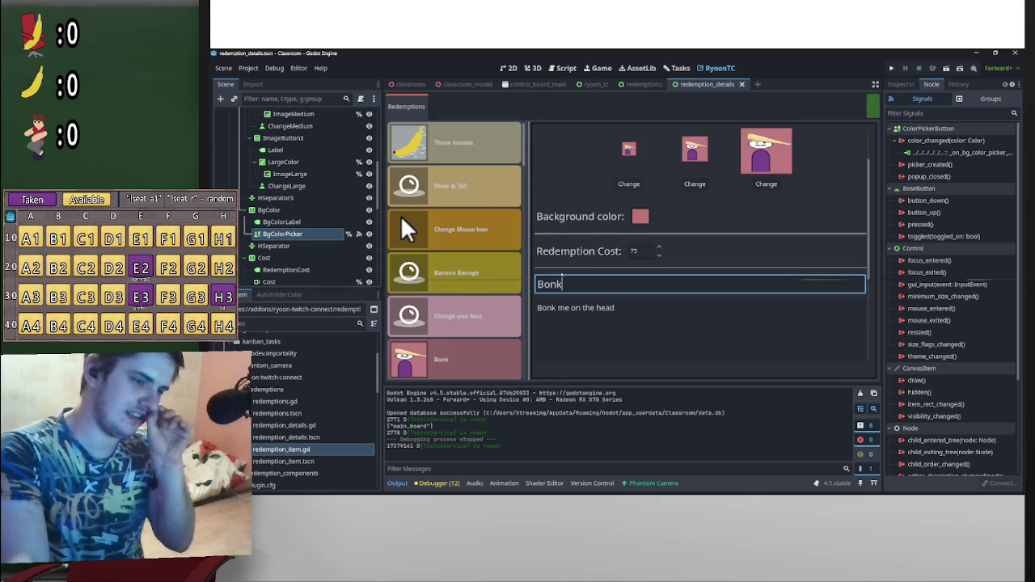
left_click(478, 264)
key("Tab")
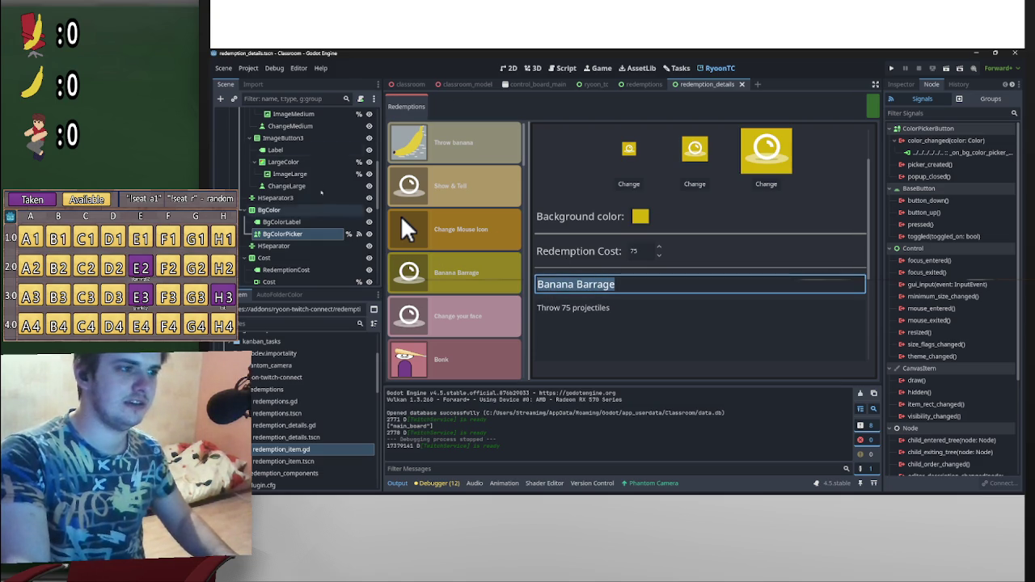
scroll(316, 233, "up", 5)
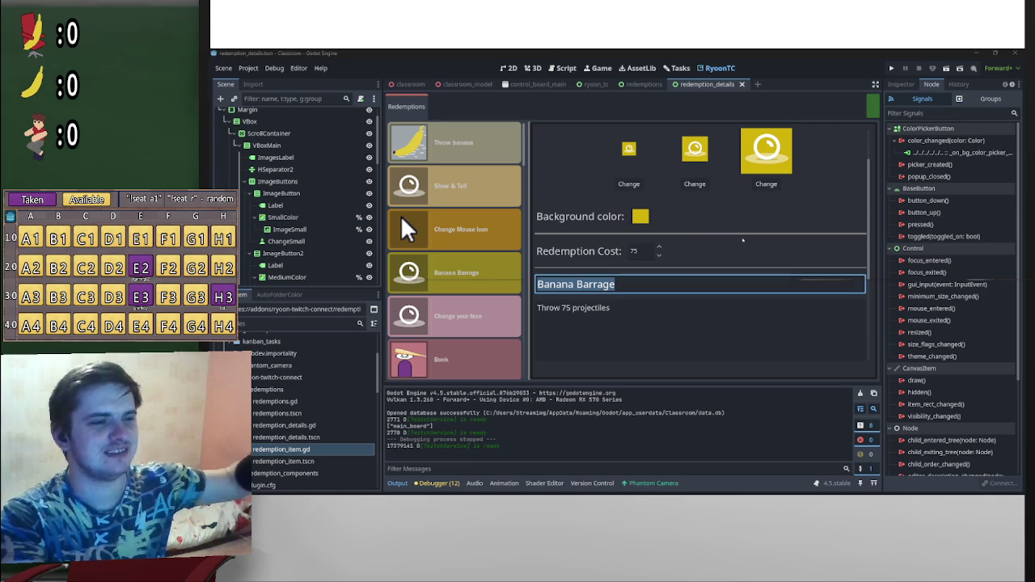
scroll(740, 240, "down", 5)
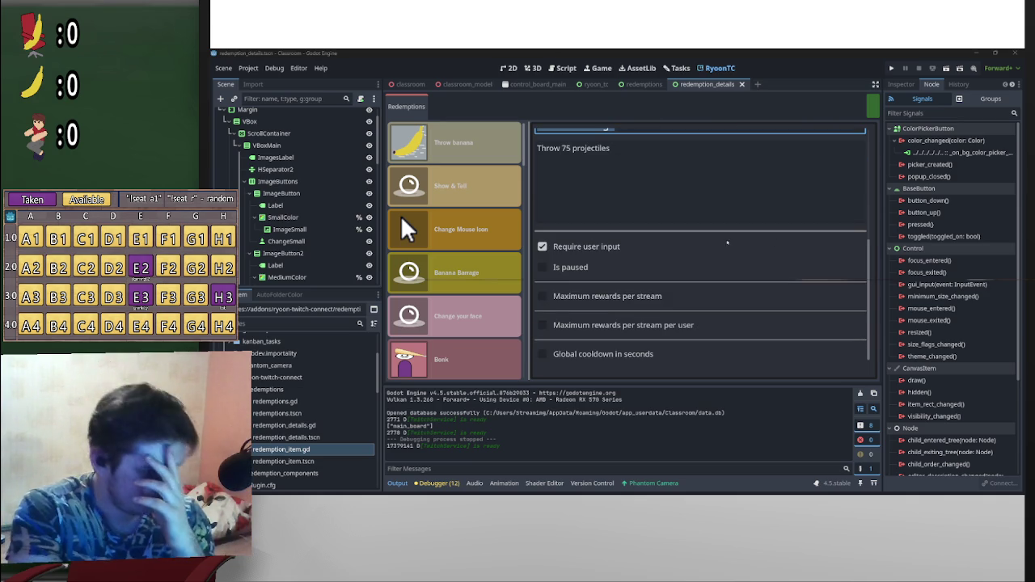
scroll(743, 240, "up", 5)
scroll(743, 240, "down", 5)
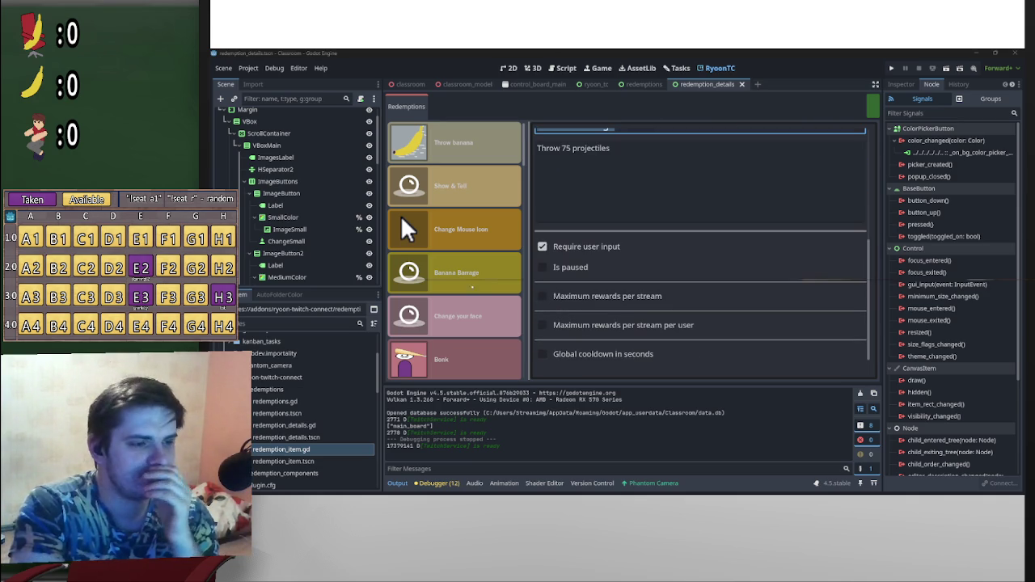
scroll(402, 218, "down", 10)
scroll(400, 190, "up", 10)
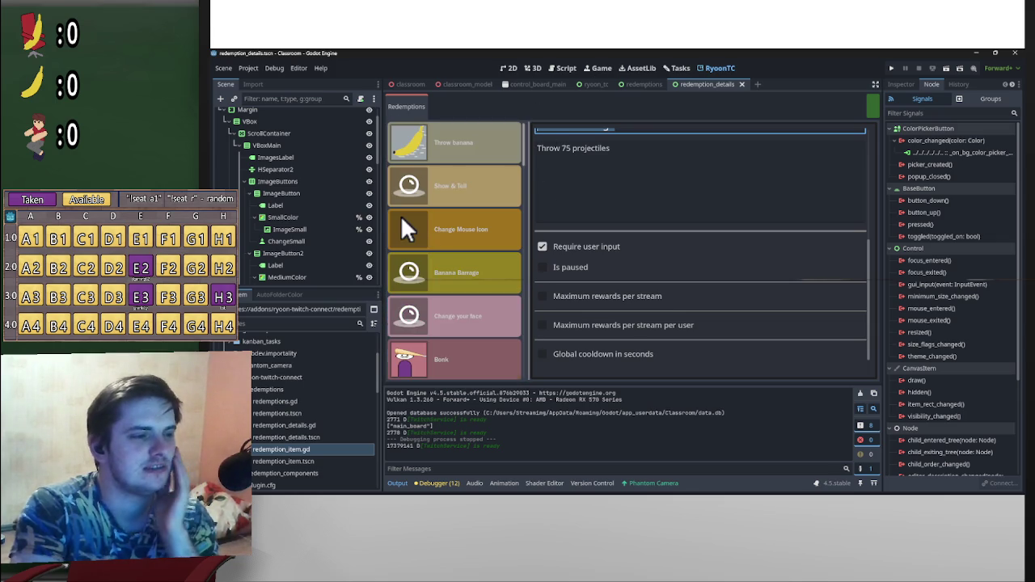
scroll(498, 249, "down", 5)
scroll(499, 249, "up", 2)
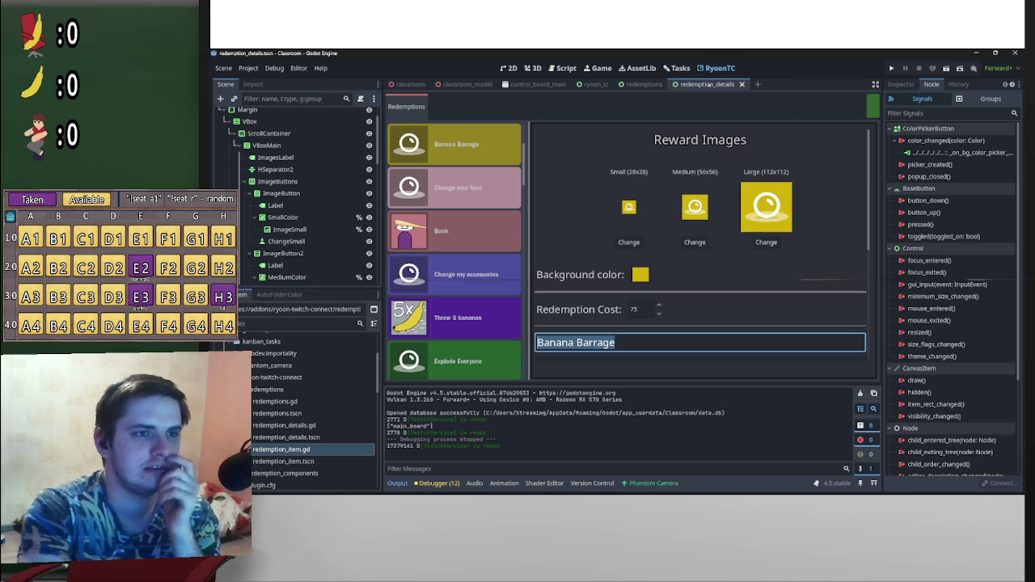
- Switch to the RyoonTC workspace and launch the Creator Dashboard raid window with F5
left_click(712, 68)
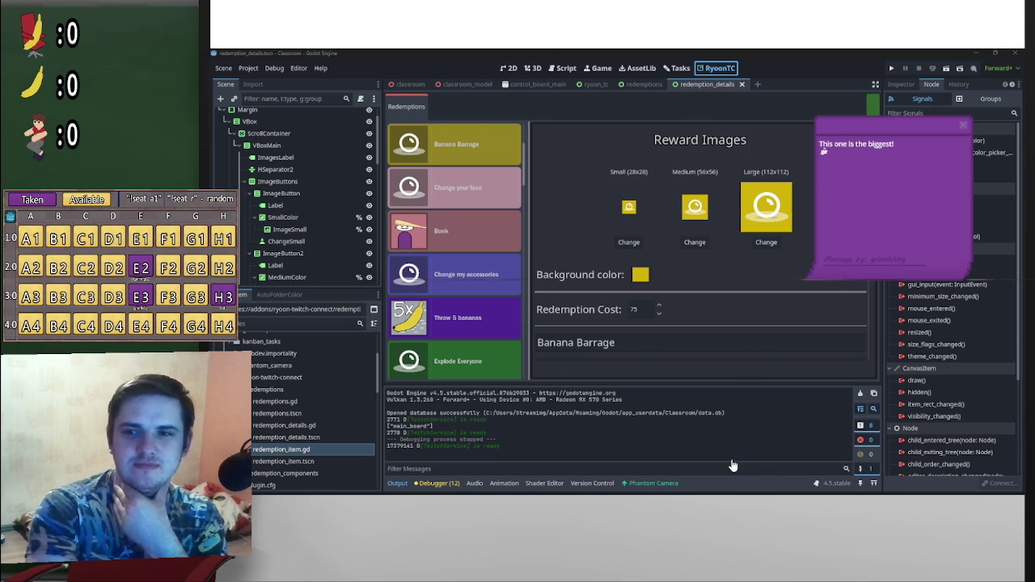
key("F5")
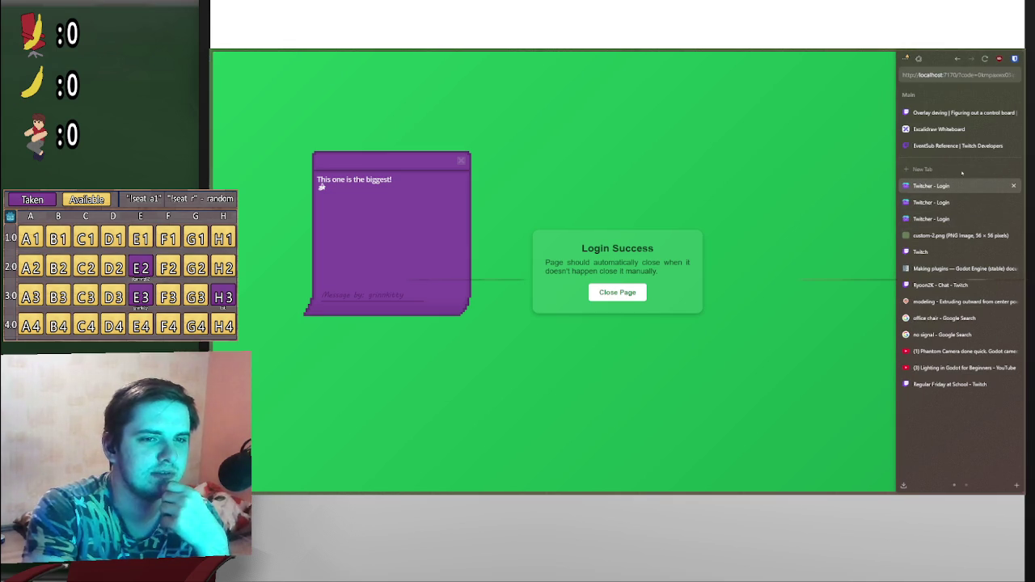
- Close the leftover Twitcher login tabs, return to the Raid Channel window, and move the purple sticky note right
left_click(1013, 185)
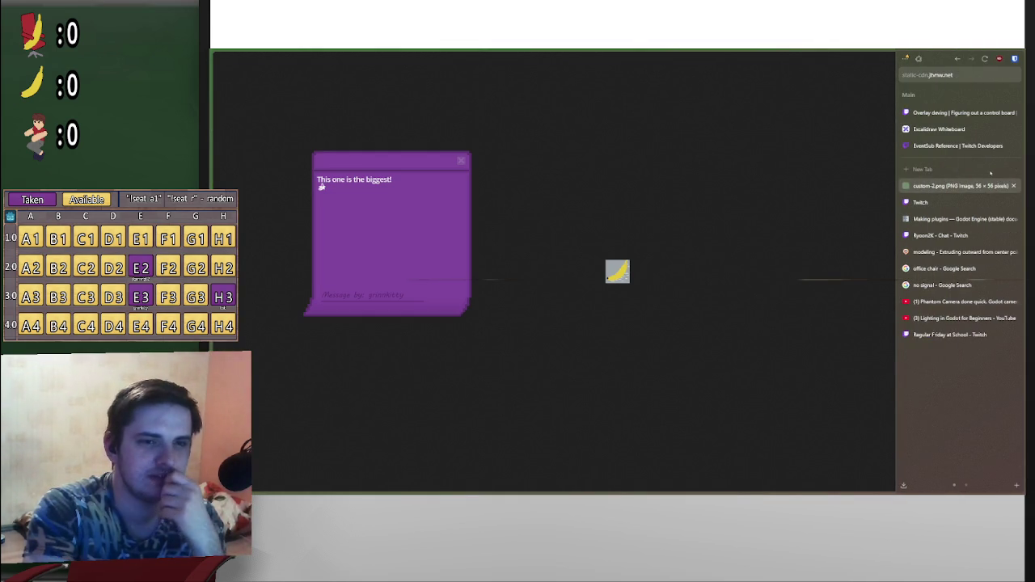
left_click(1014, 185)
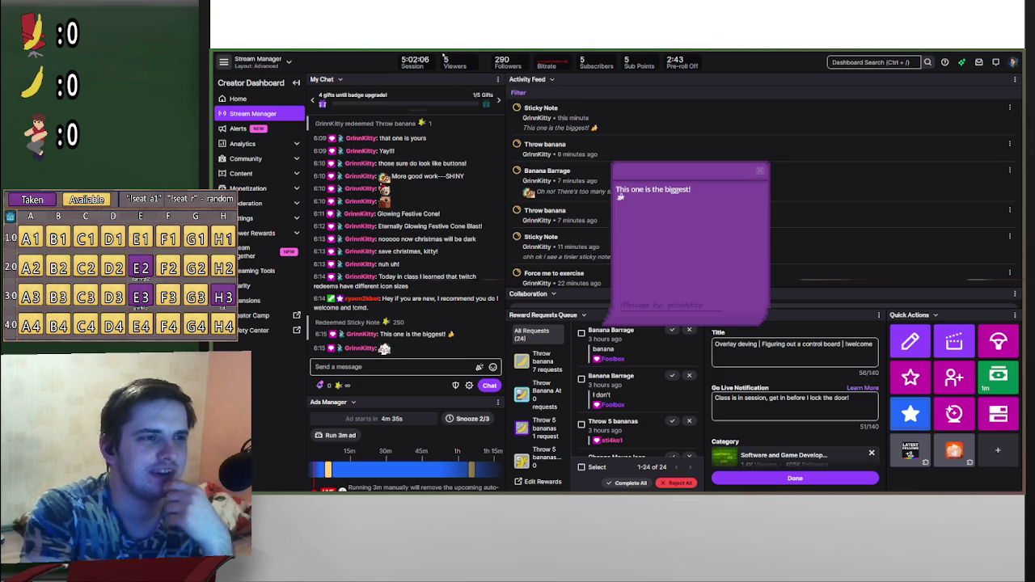
left_click(998, 340)
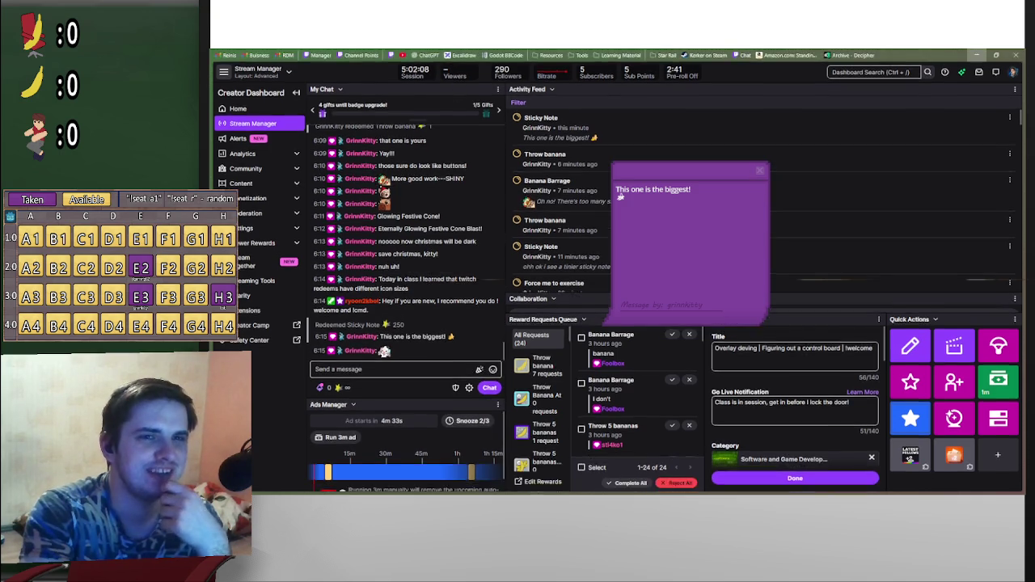
left_click_drag(717, 257, 878, 258)
- Browse the live Software and Game Development raid suggestions, then apply the Following filter
scroll(636, 252, "down", 2)
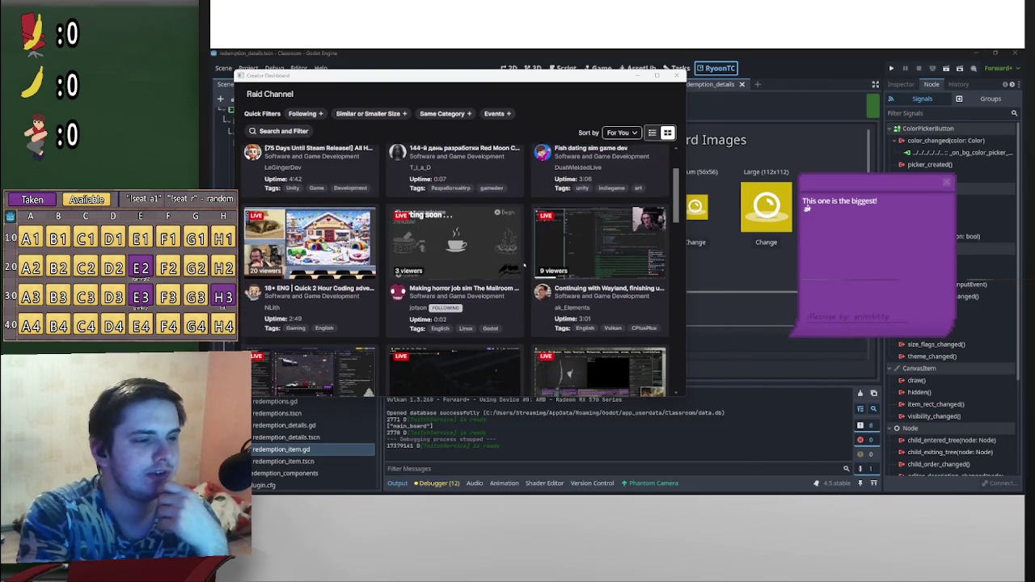
scroll(526, 299, "down", 1)
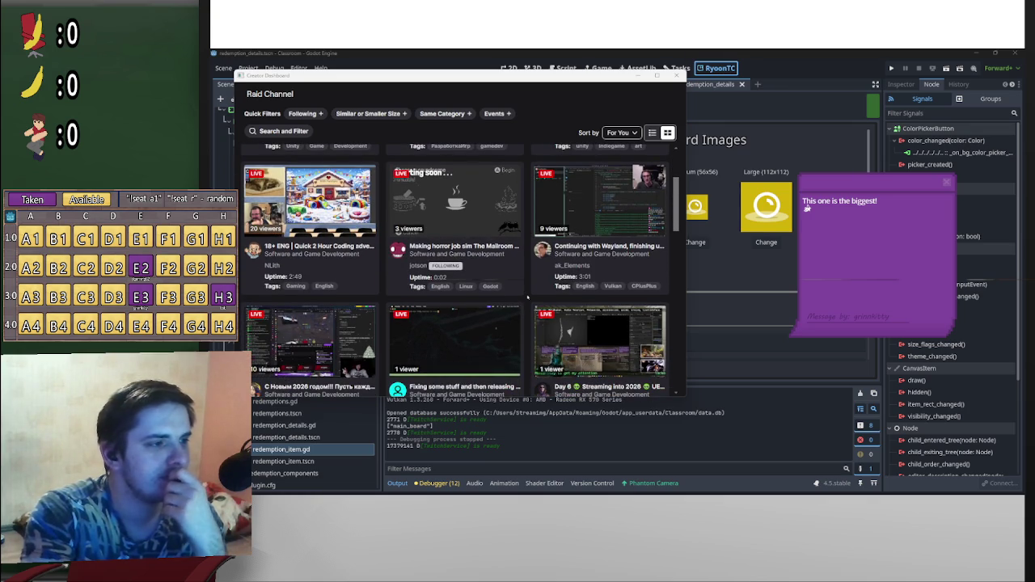
scroll(527, 298, "down", 1)
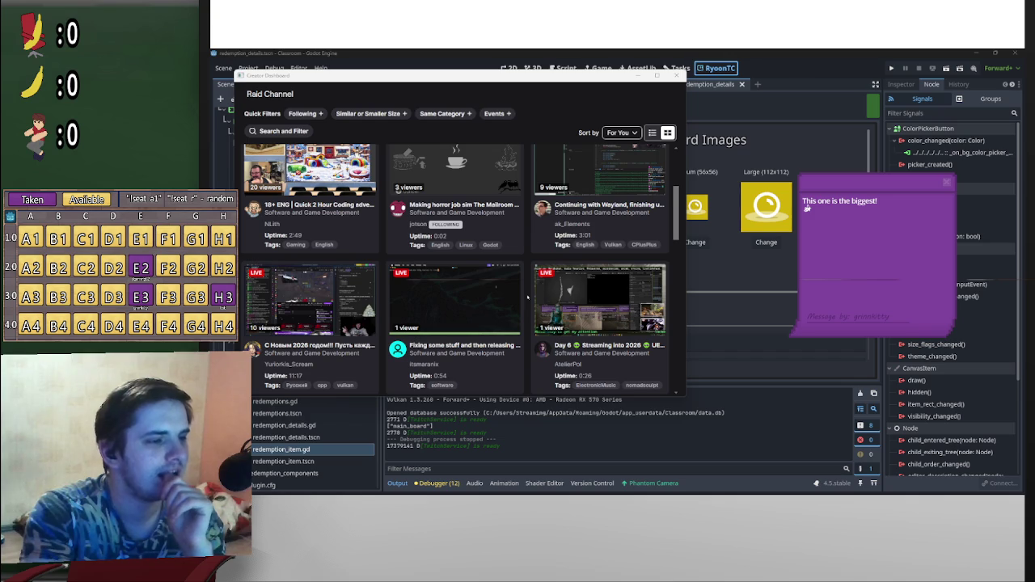
scroll(526, 297, "down", 2)
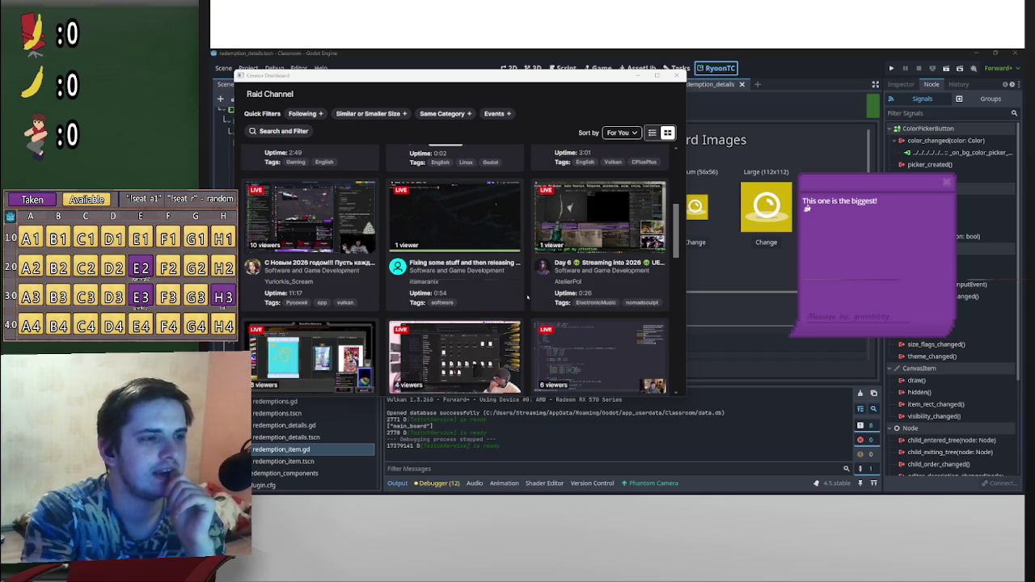
scroll(526, 297, "down", 1)
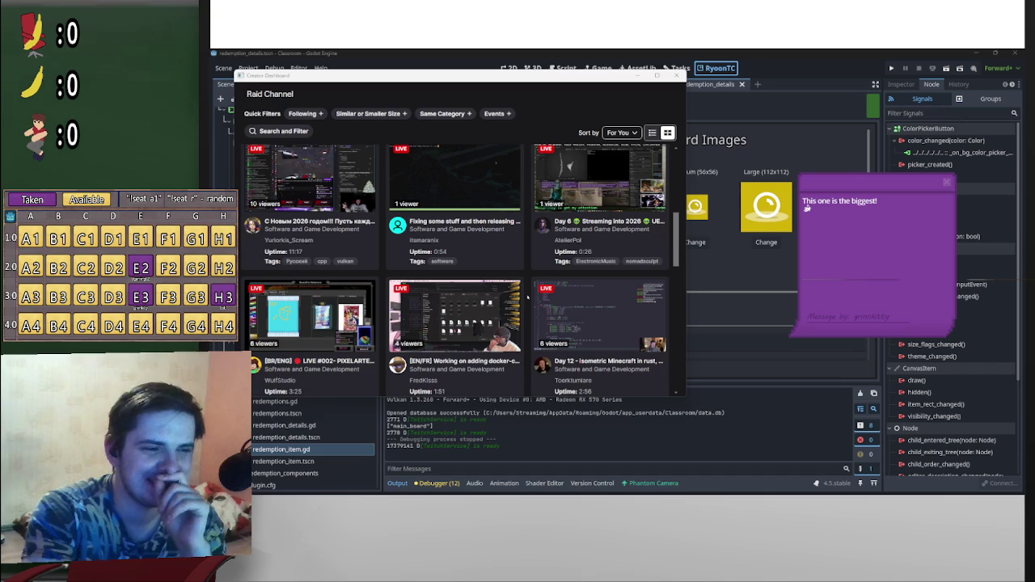
scroll(527, 297, "down", 2)
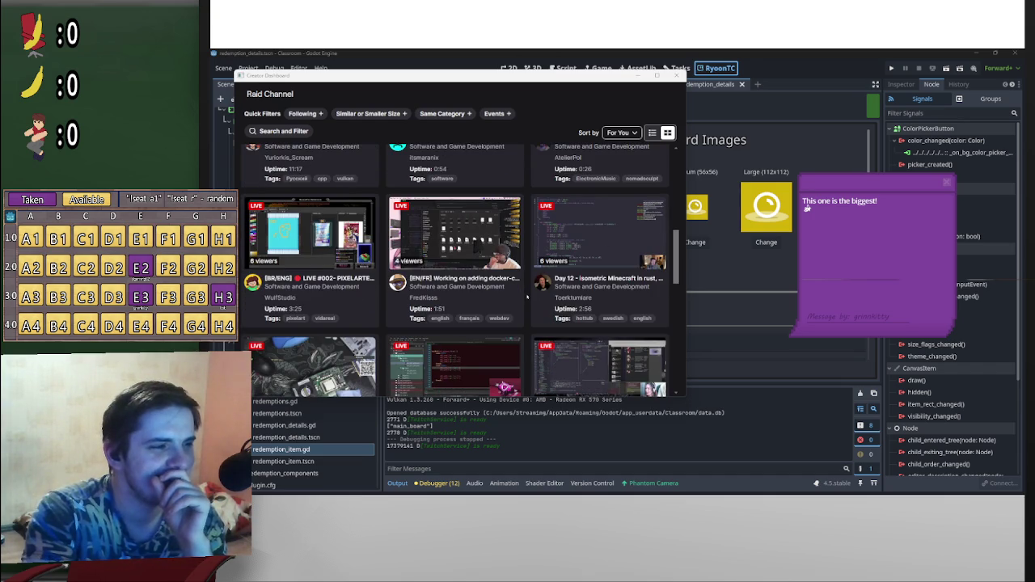
scroll(527, 297, "down", 1)
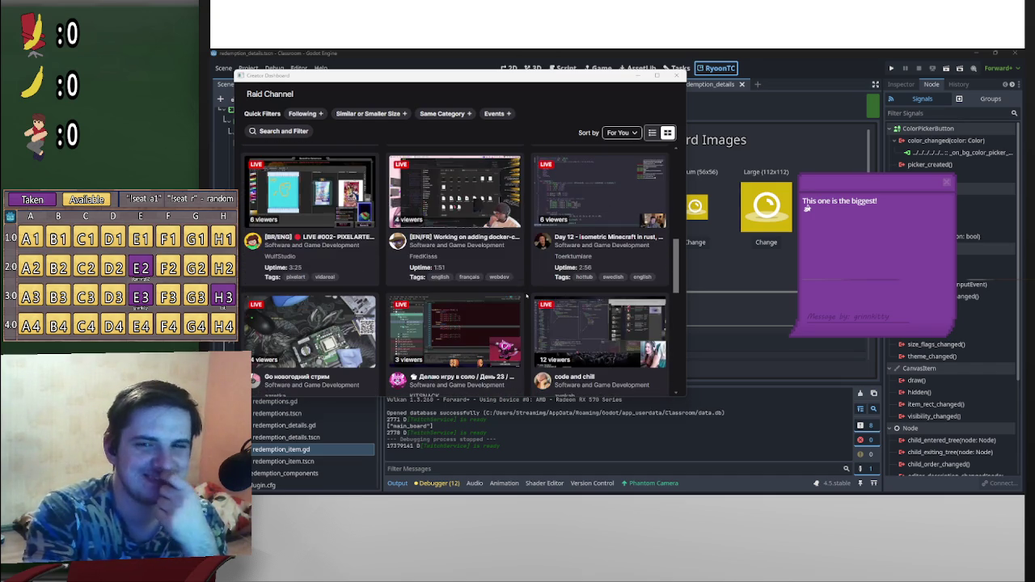
scroll(527, 298, "down", 1)
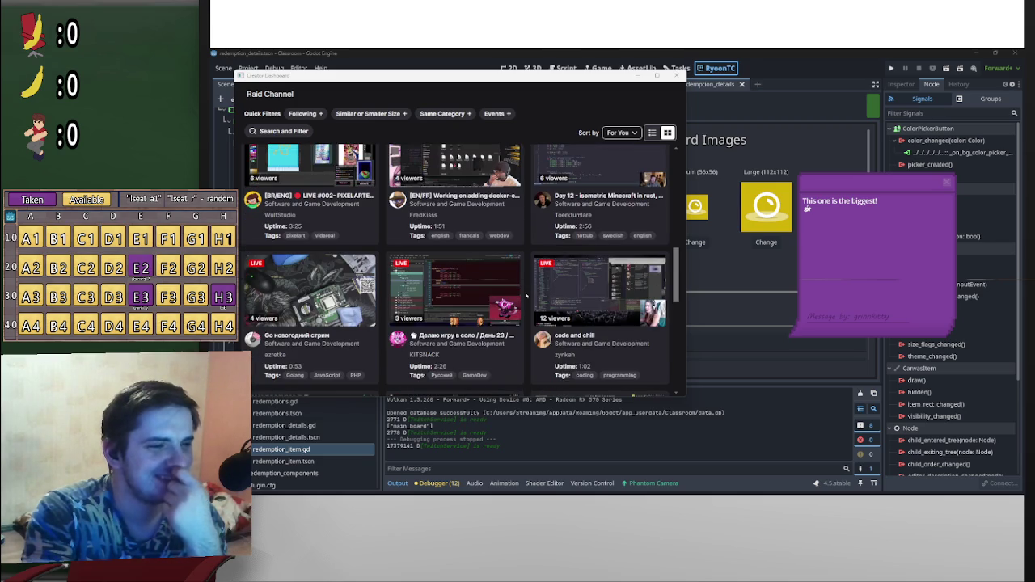
scroll(526, 297, "down", 1)
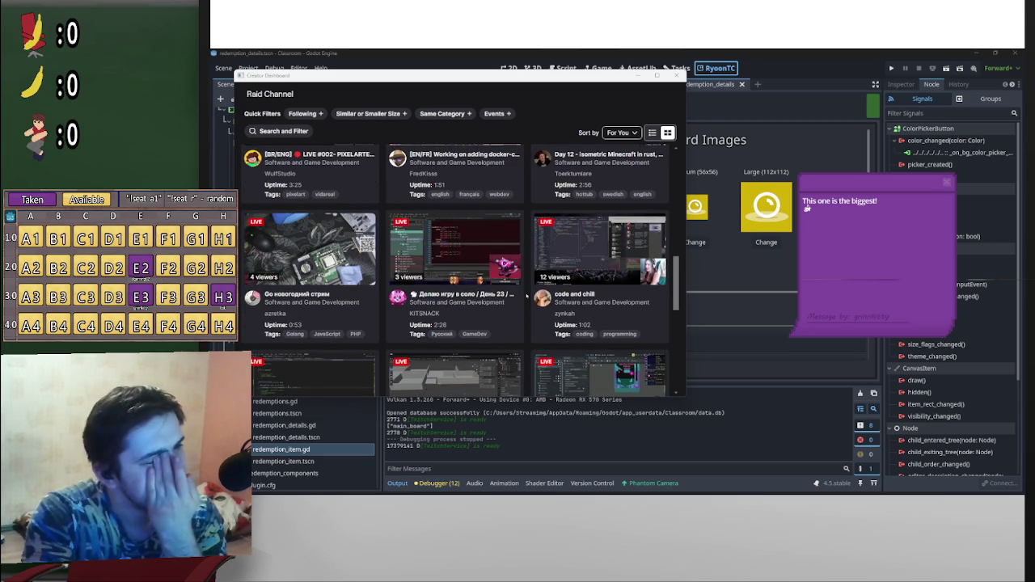
scroll(527, 297, "down", 1)
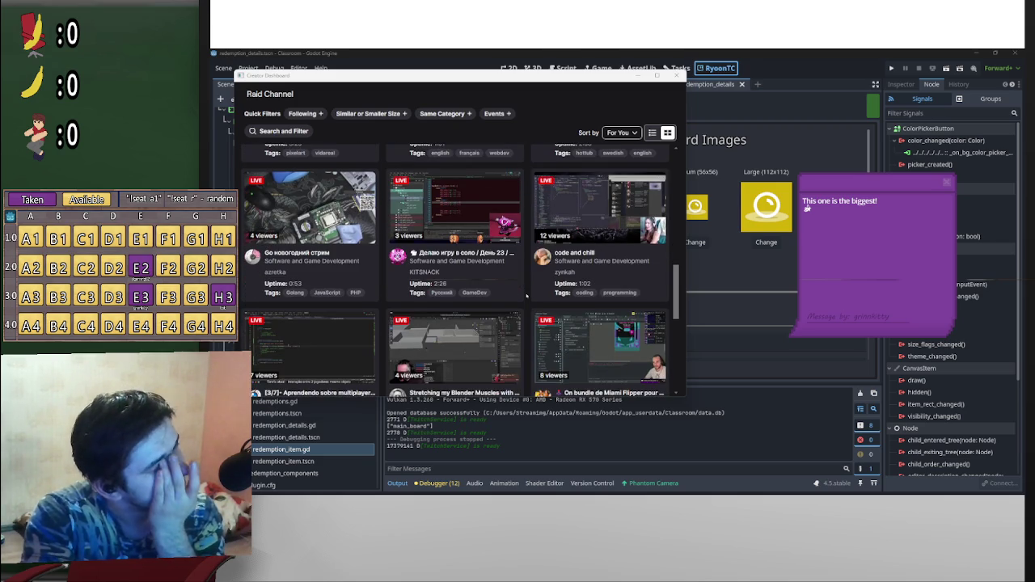
scroll(526, 298, "down", 2)
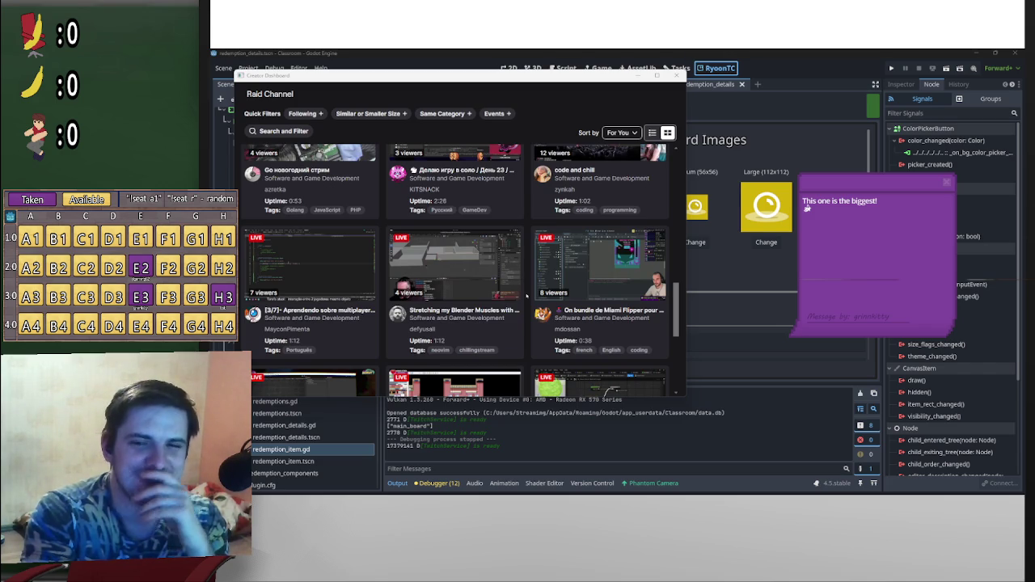
scroll(526, 298, "down", 3)
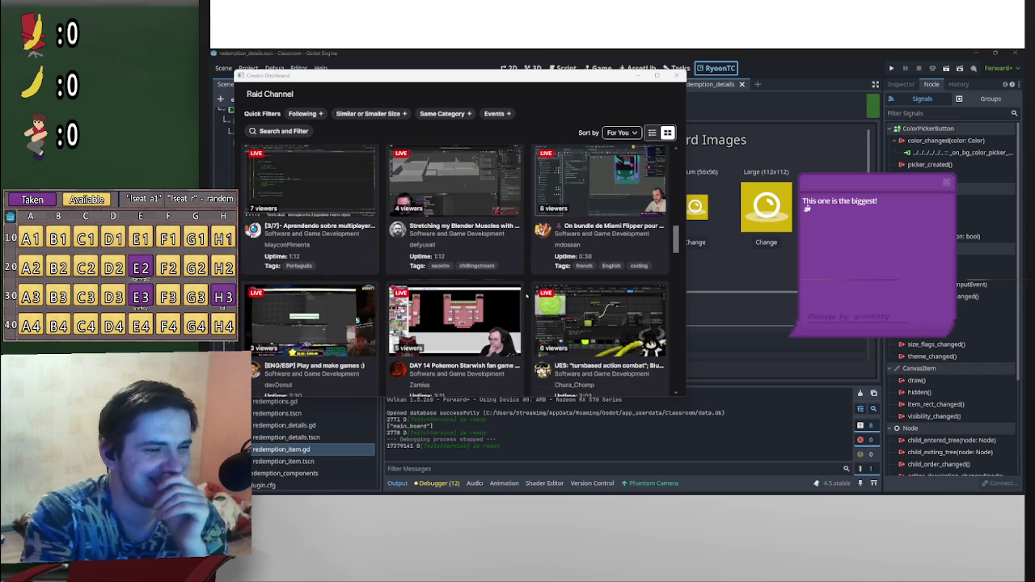
scroll(526, 297, "down", 1)
scroll(527, 297, "down", 4)
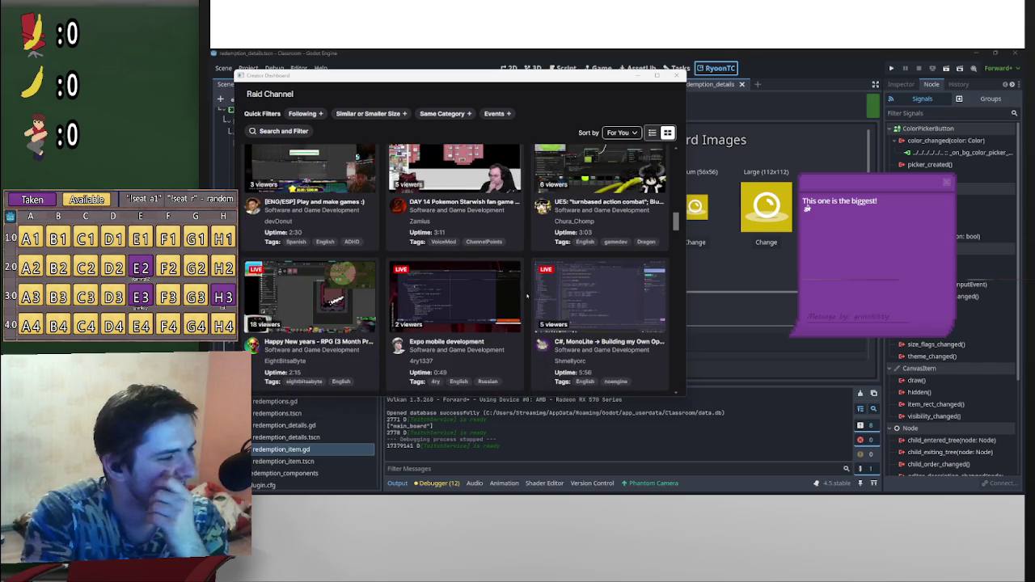
scroll(526, 297, "down", 3)
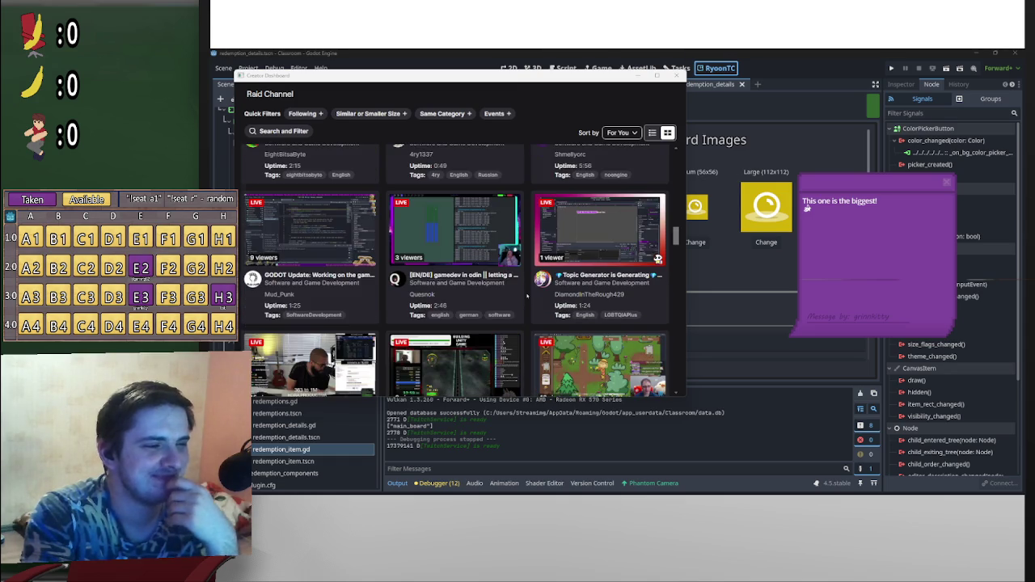
scroll(526, 295, "down", 2)
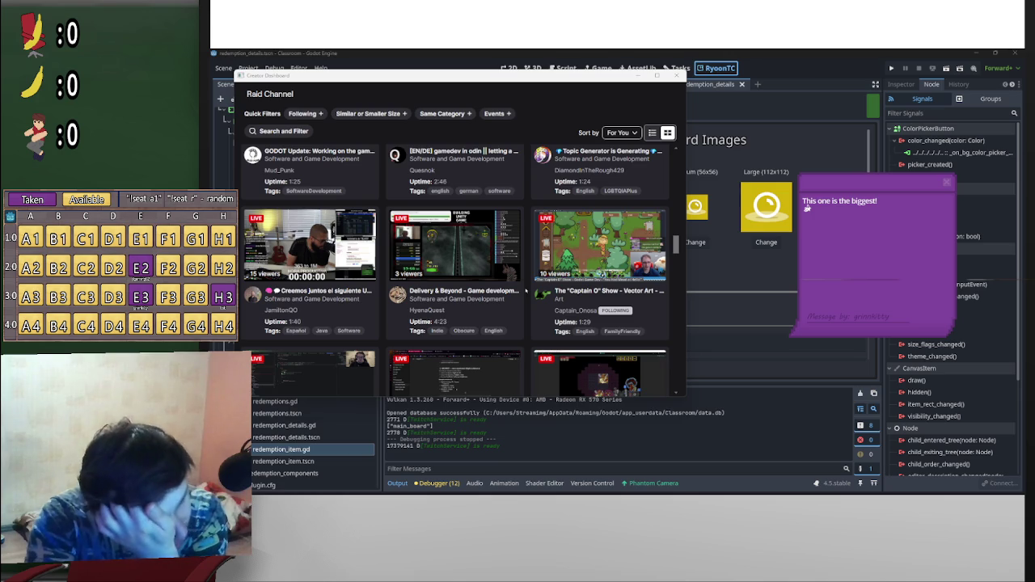
scroll(526, 289, "down", 3)
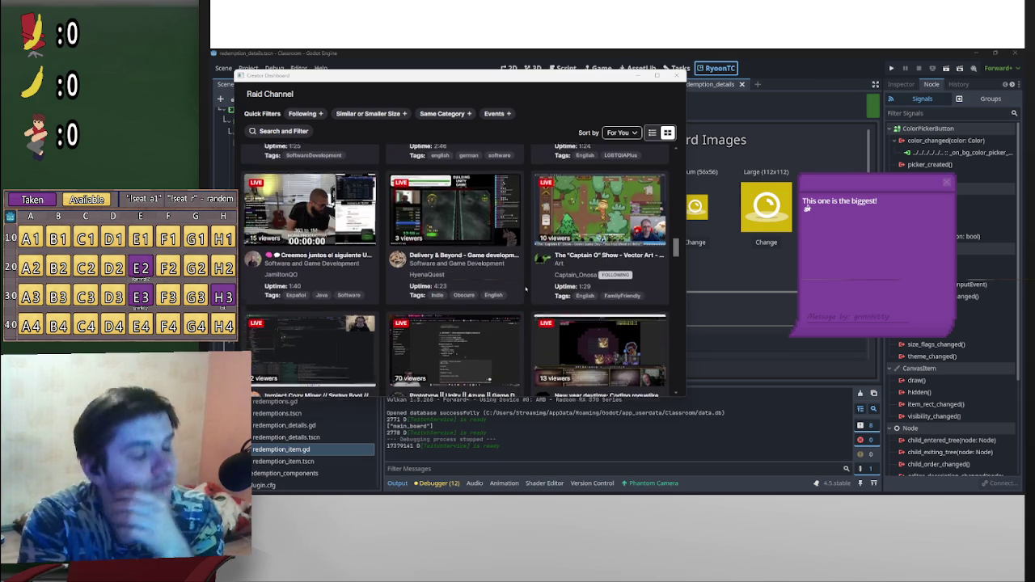
scroll(526, 289, "down", 2)
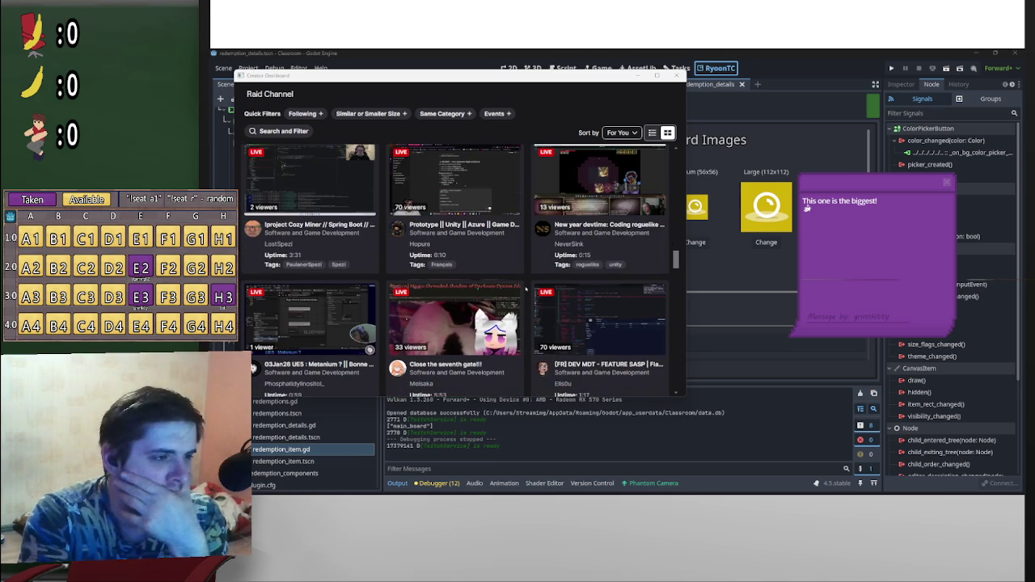
scroll(526, 289, "down", 6)
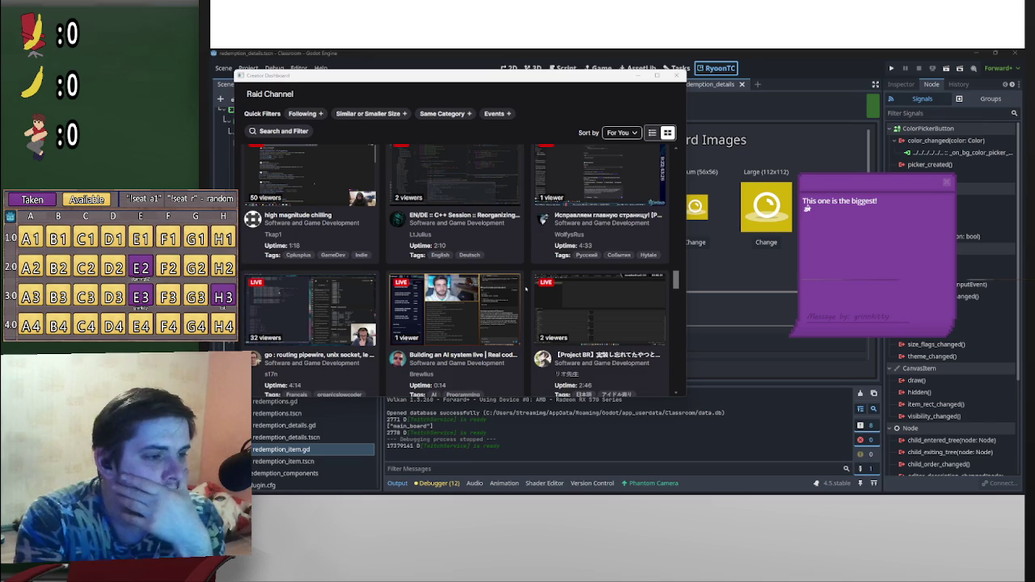
scroll(527, 289, "down", 2)
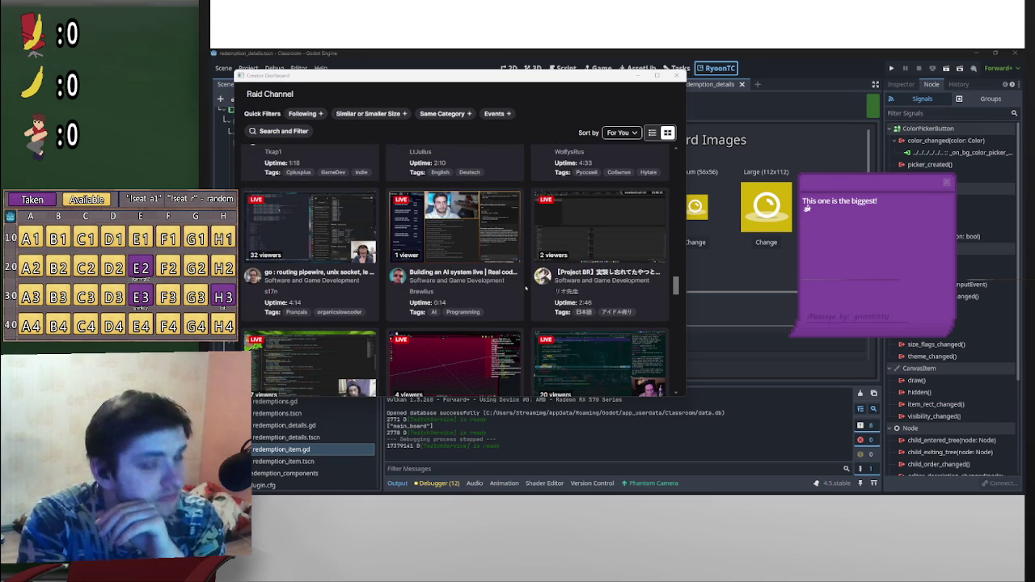
scroll(526, 288, "down", 2)
scroll(527, 289, "down", 3)
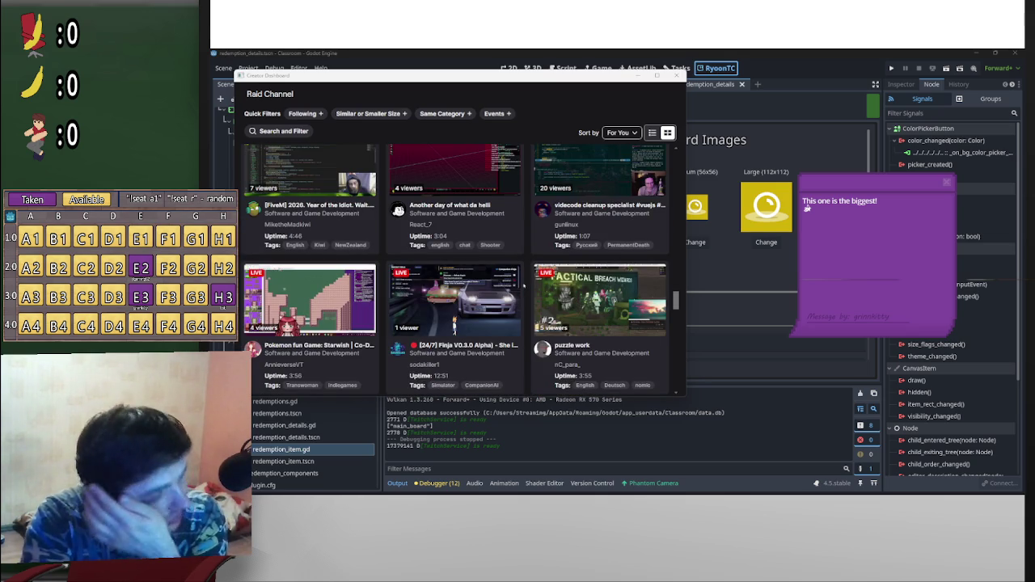
scroll(523, 285, "down", 5)
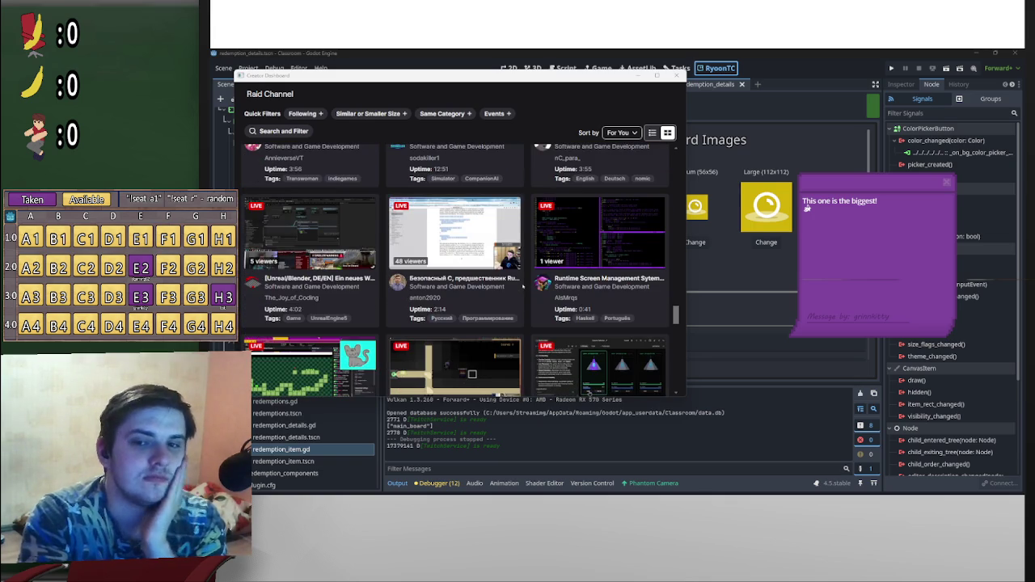
scroll(523, 284, "down", 2)
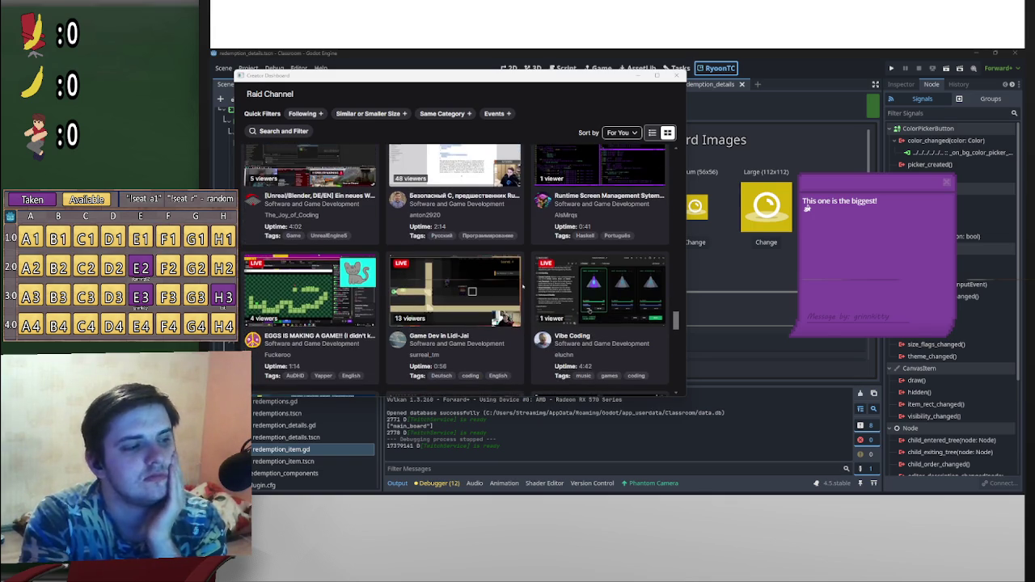
left_click(304, 113)
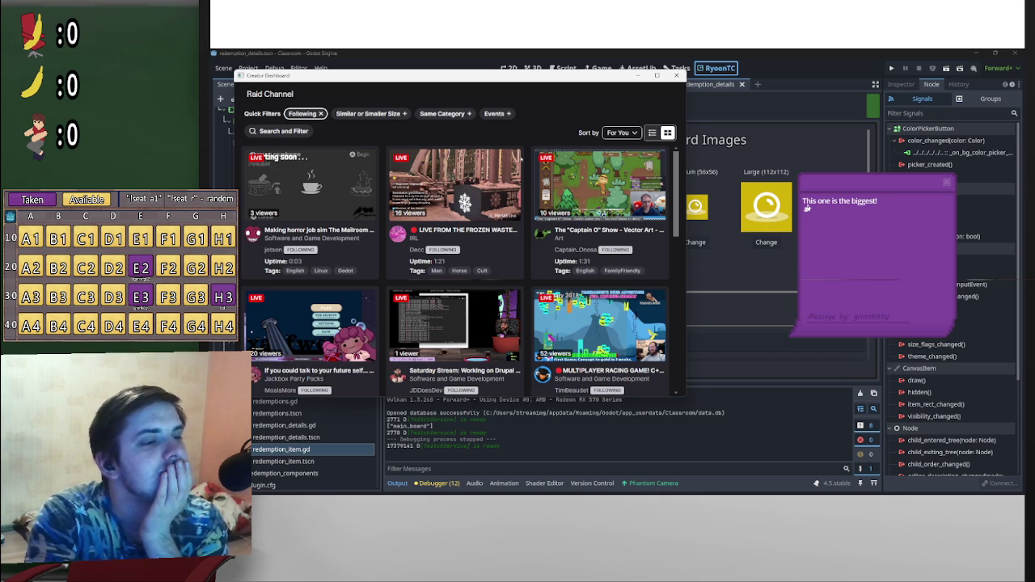
- Find 'Saturday Stream: Working on Drupal Things w/ a Side of Godot' among followed channels and preview it
scroll(525, 161, "down", 1)
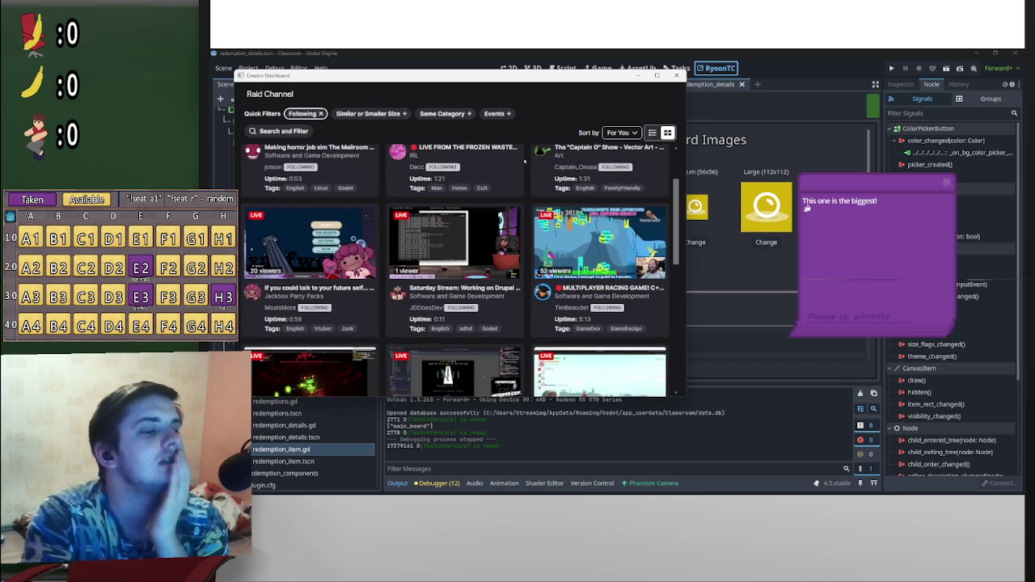
scroll(523, 160, "down", 1)
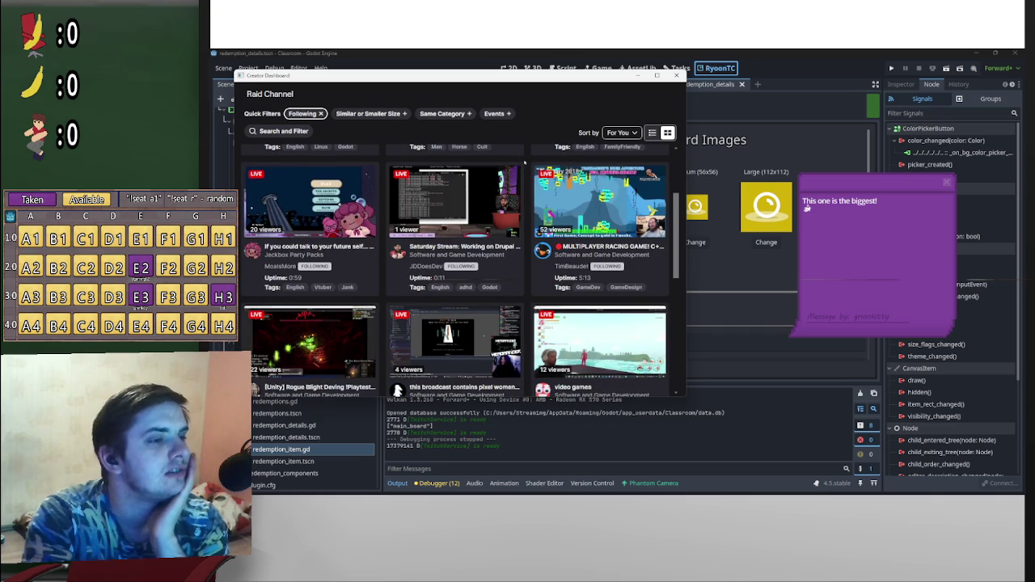
scroll(524, 162, "down", 2)
scroll(524, 162, "up", 1)
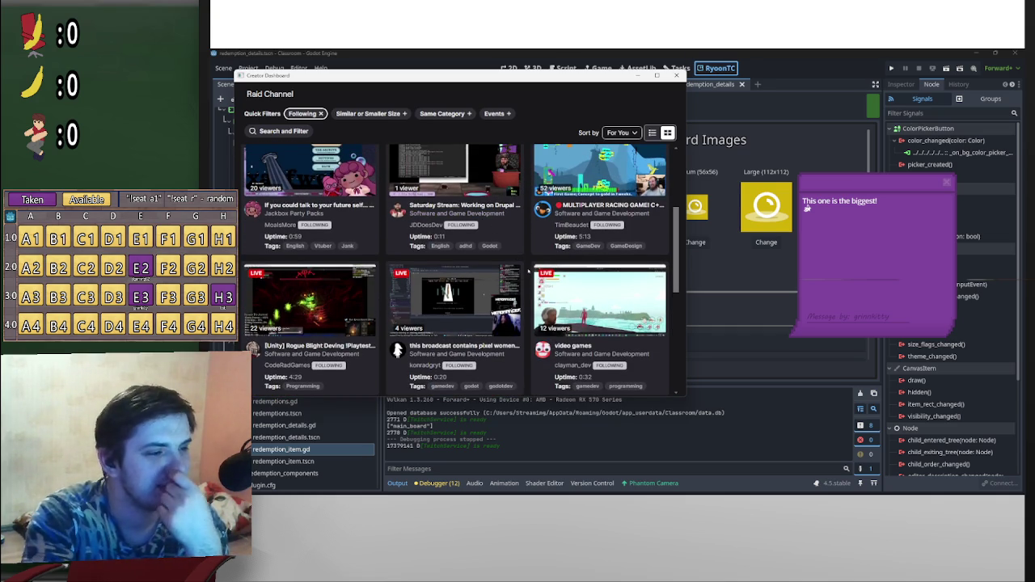
scroll(525, 267, "down", 4)
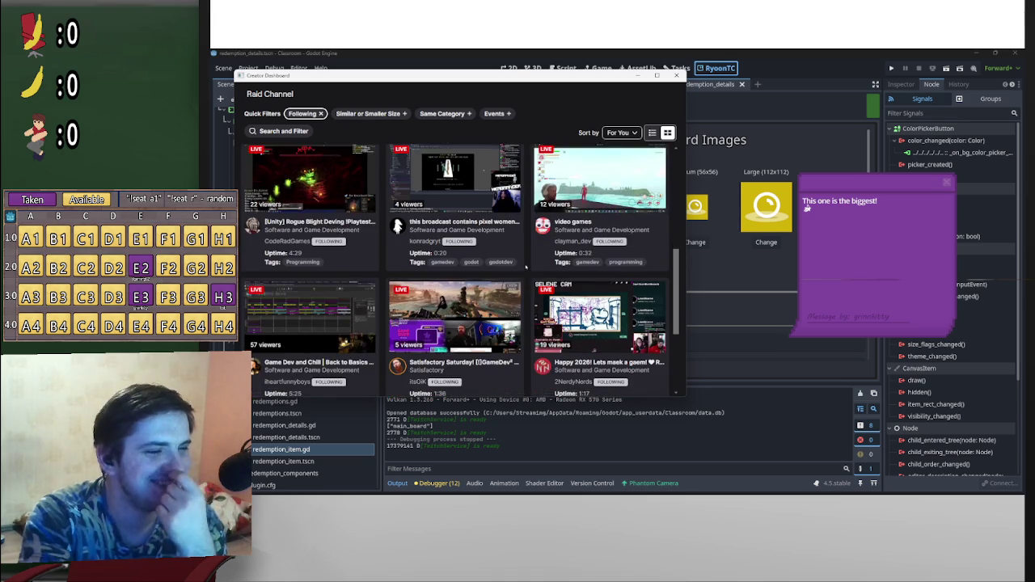
scroll(525, 267, "down", 4)
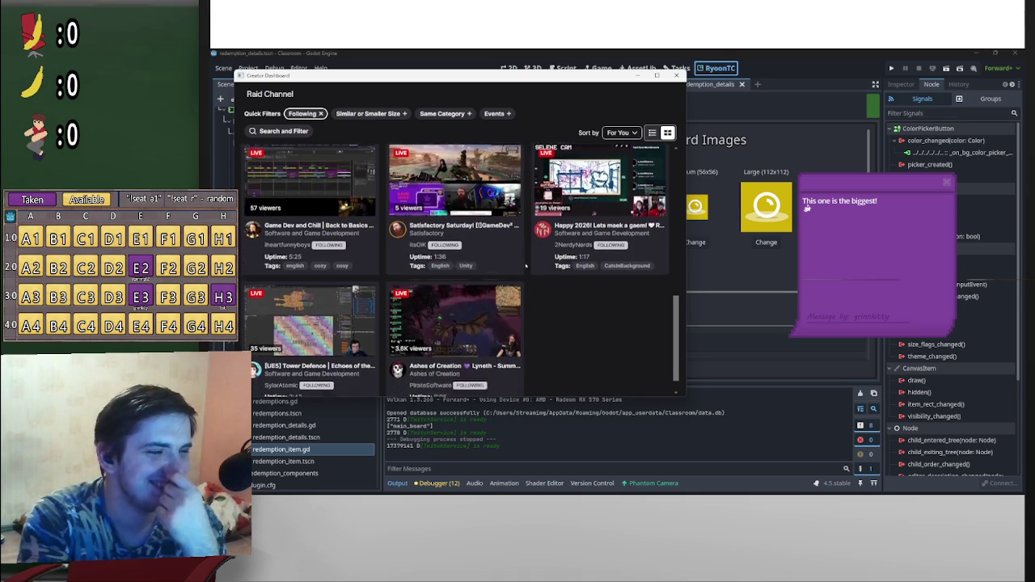
scroll(524, 267, "up", 4)
scroll(525, 267, "up", 5)
scroll(522, 251, "down", 8)
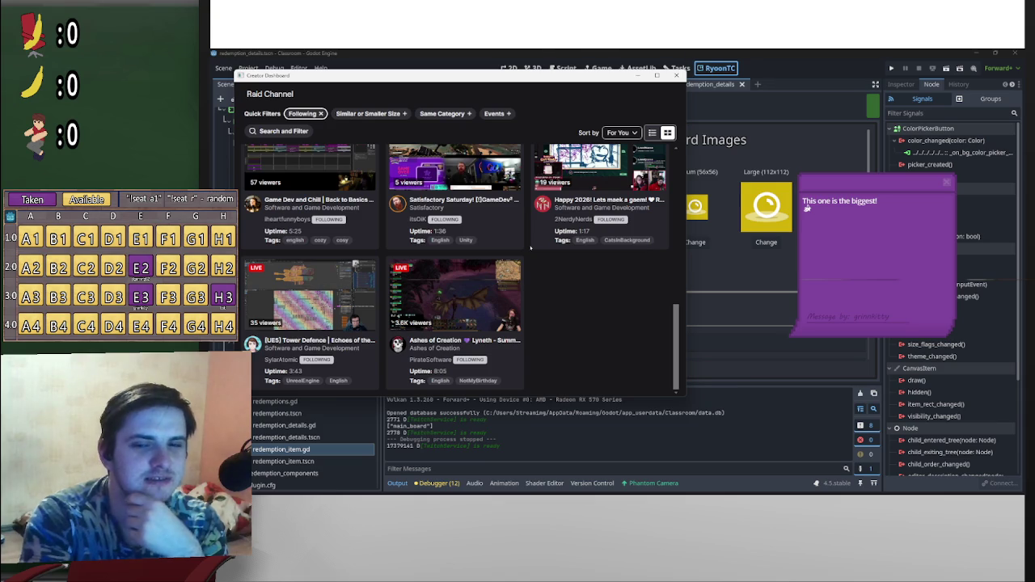
scroll(531, 249, "up", 5)
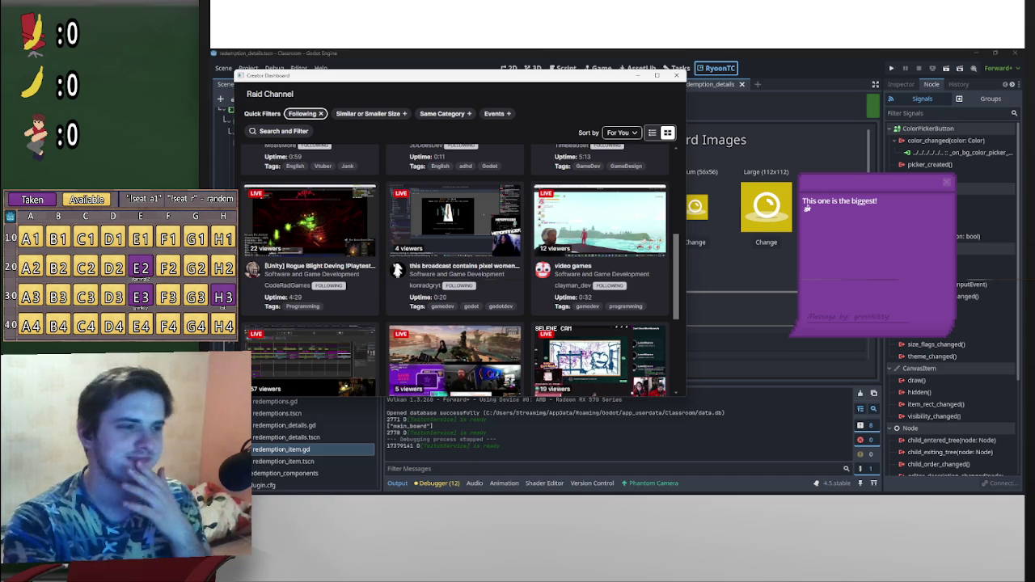
scroll(527, 263, "up", 1)
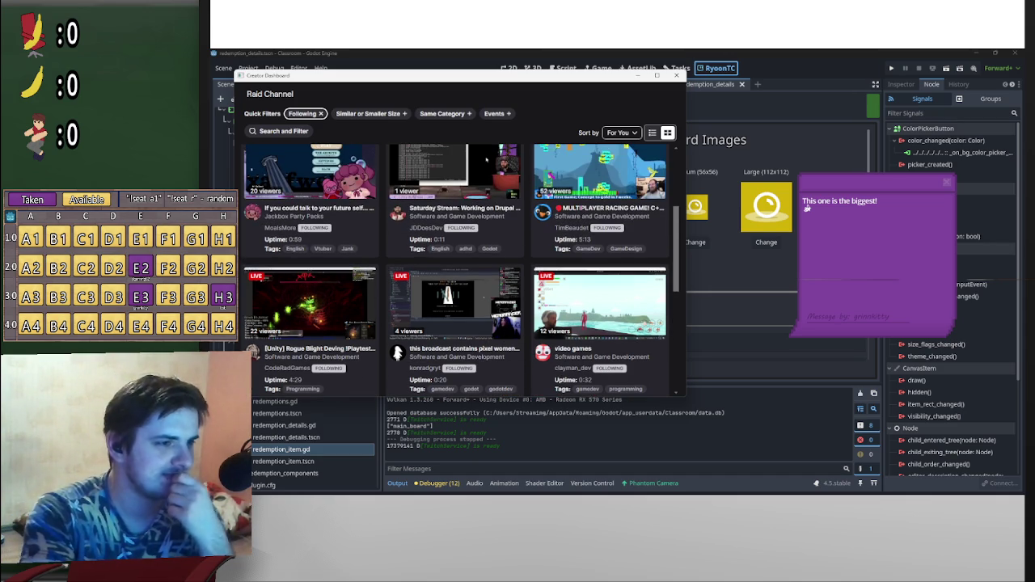
left_click(485, 159)
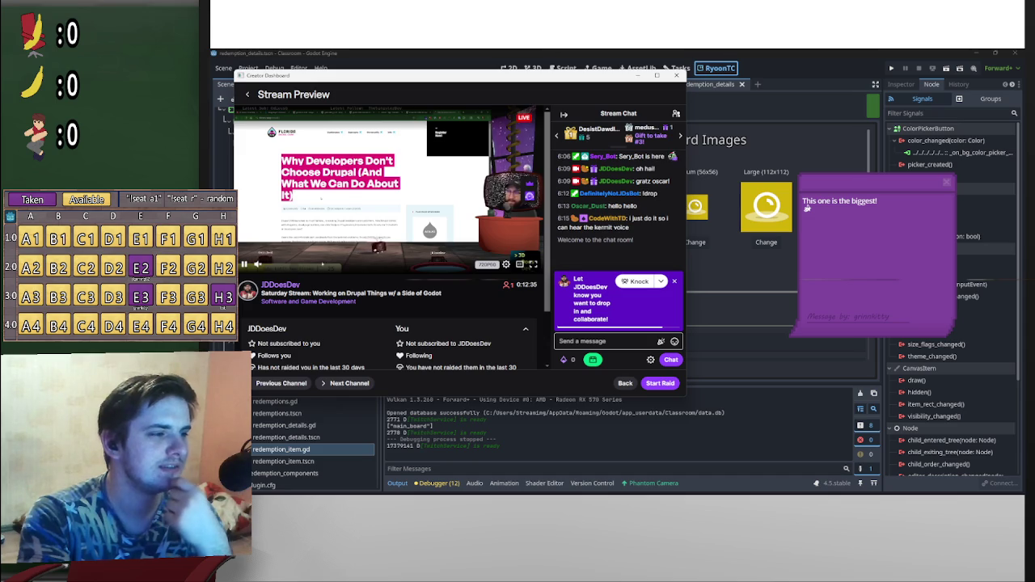
- Start the raid to the Saturday Stream Drupal and Godot channel from its Stream Preview
left_click_drag(314, 292, 422, 280)
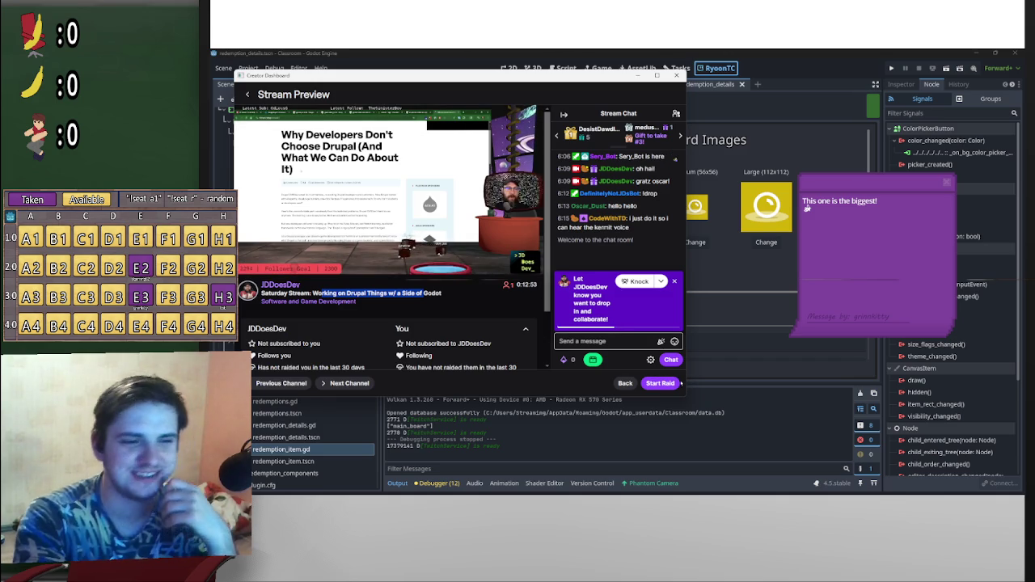
left_click(668, 379)
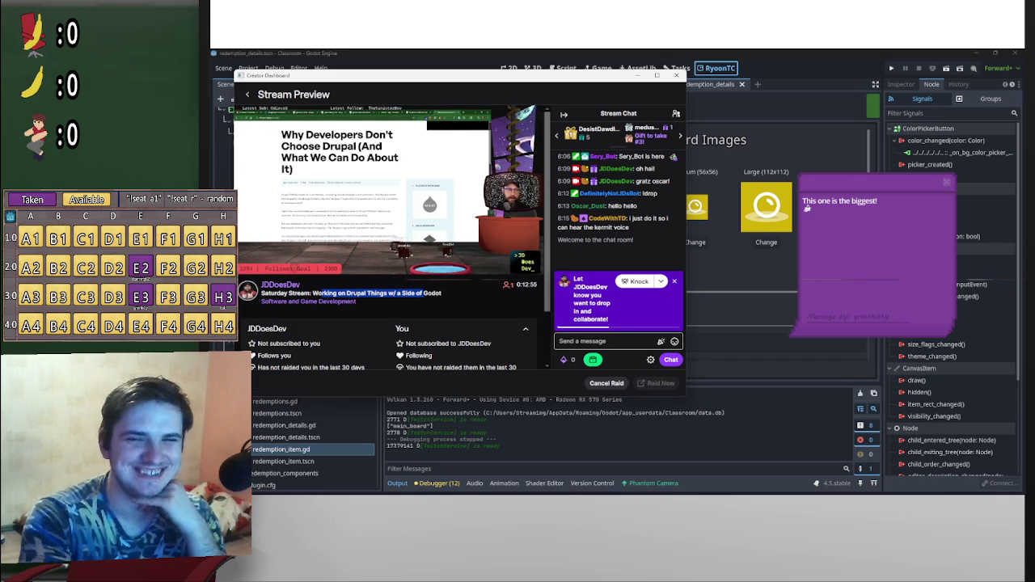